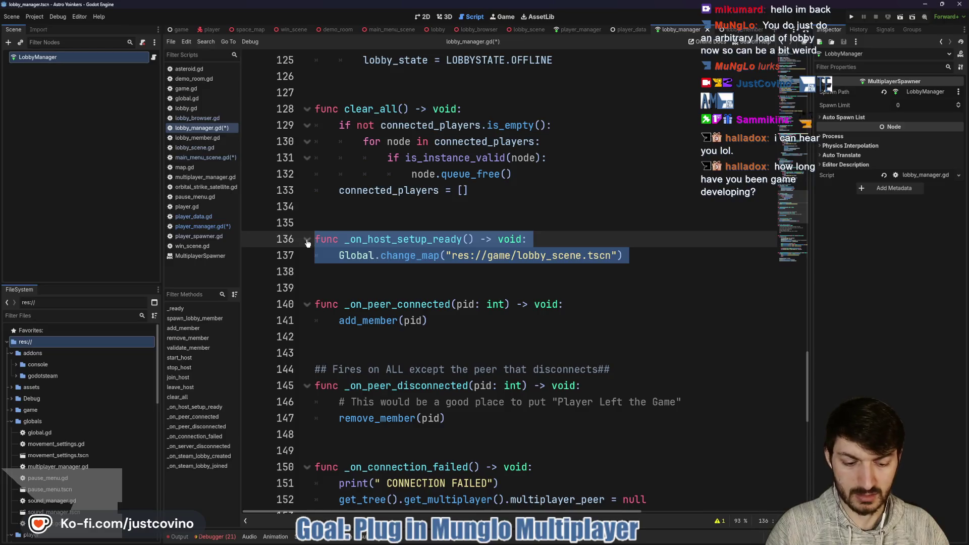
Delete the _on_host_setup_ready function and its host_setup_ready.connect line, then save lobby_manager.gd
{"action": "key", "text": "BackSpace"}
{"action": "scroll", "coordinate": [528, 328], "scroll_direction": "up", "scroll_amount": 20}
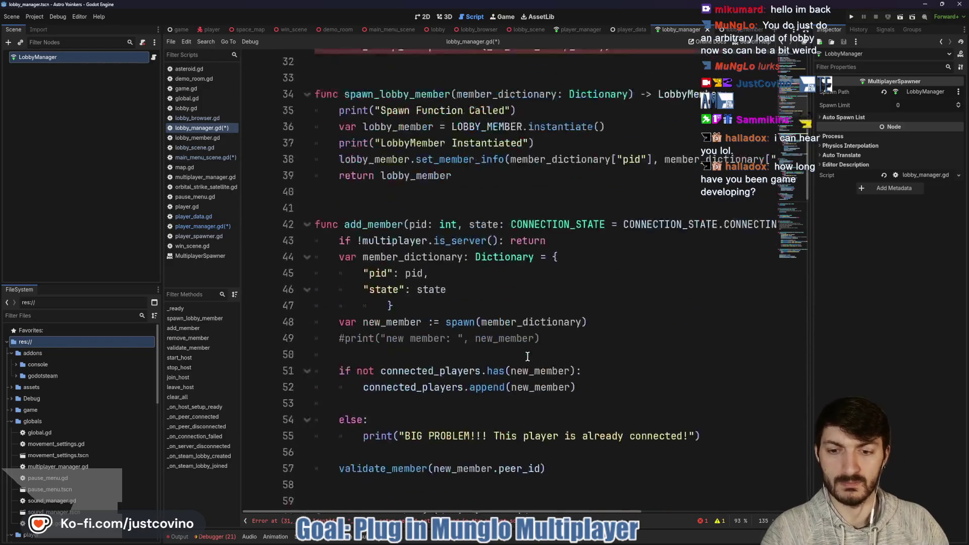
{"action": "scroll", "coordinate": [528, 357], "scroll_direction": "up", "scroll_amount": 10}
{"action": "scroll", "coordinate": [527, 356], "scroll_direction": "down", "scroll_amount": 7}
{"action": "triple_click", "coordinate": [304, 210]}
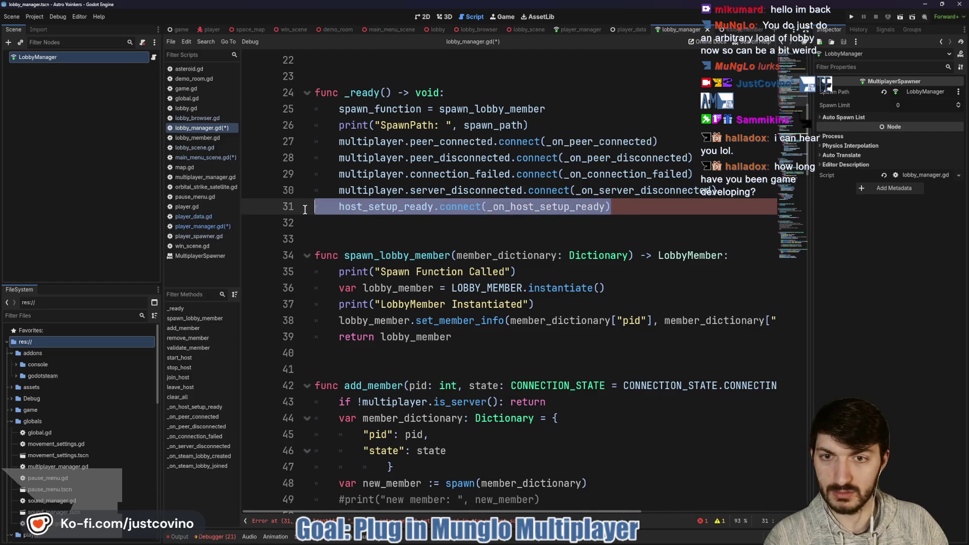
{"action": "key", "text": "BackSpace"}
{"action": "key", "text": "BackSpace"}
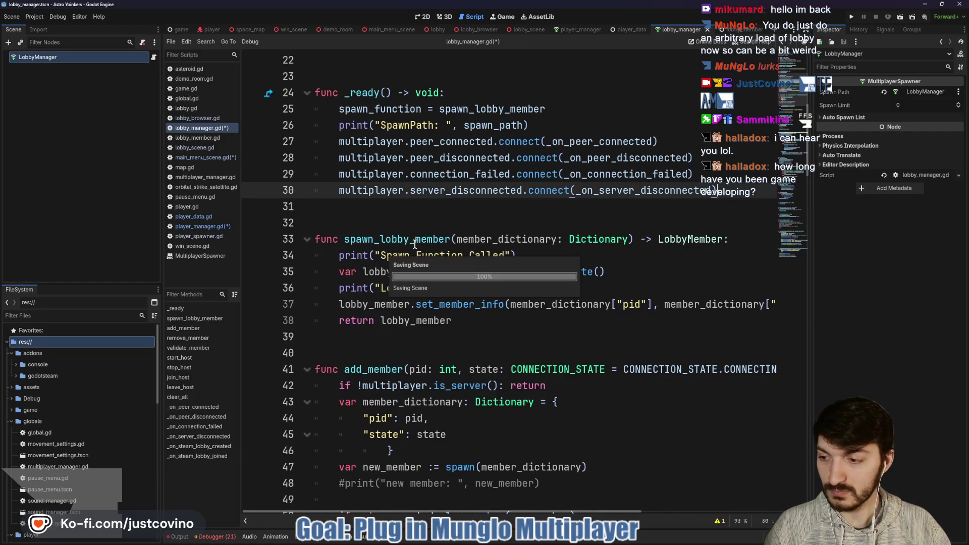
{"action": "key", "text": "ctrl+s"}
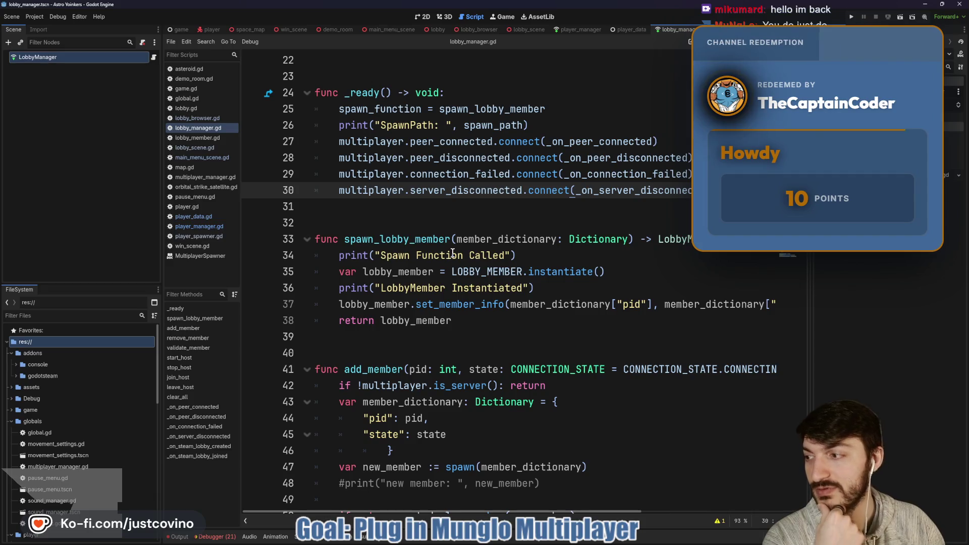
{"action": "left_click", "coordinate": [853, 18]}
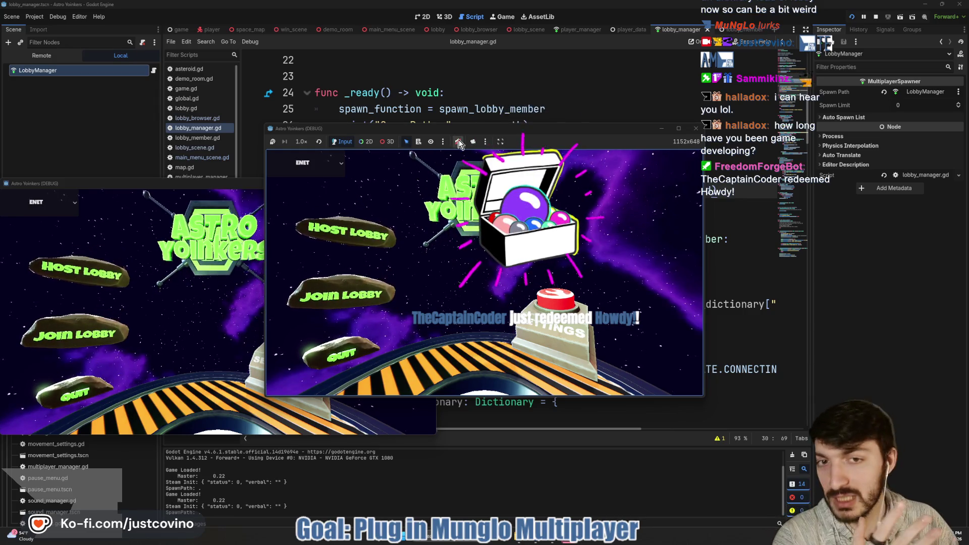
{"action": "left_click_drag", "start_coordinate": [121, 187], "coordinate": [597, 162]}
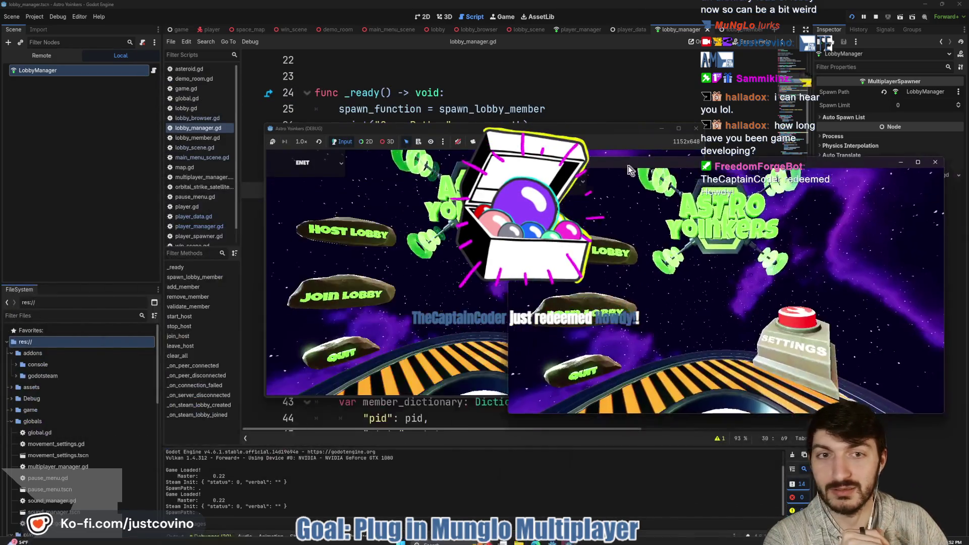
{"action": "left_click_drag", "start_coordinate": [566, 128], "coordinate": [393, 101]}
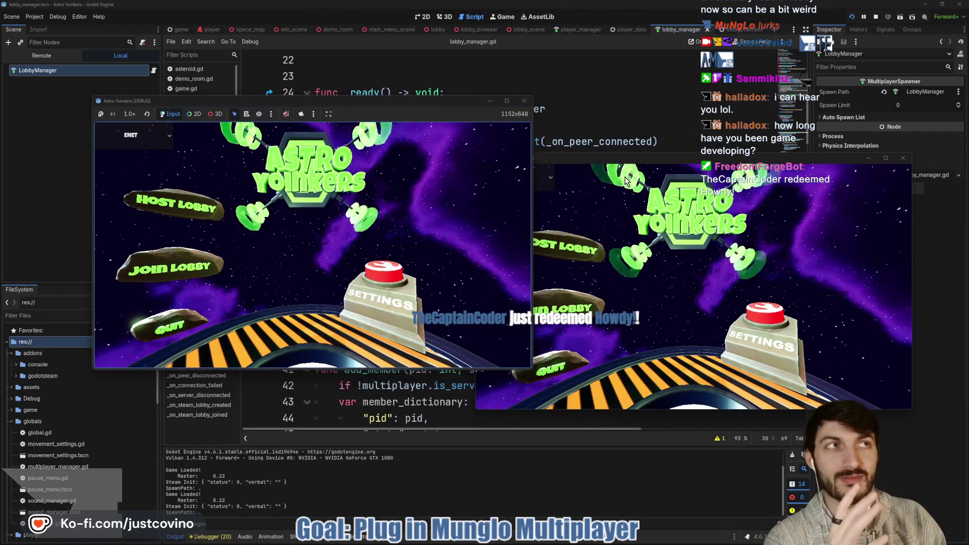
{"action": "left_click_drag", "start_coordinate": [667, 156], "coordinate": [701, 119]}
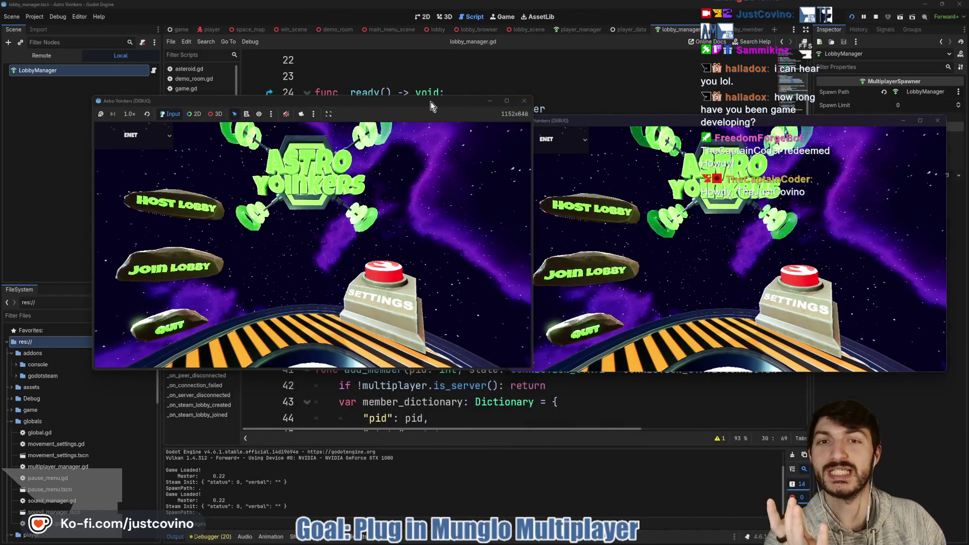
{"action": "left_click_drag", "start_coordinate": [431, 101], "coordinate": [395, 113]}
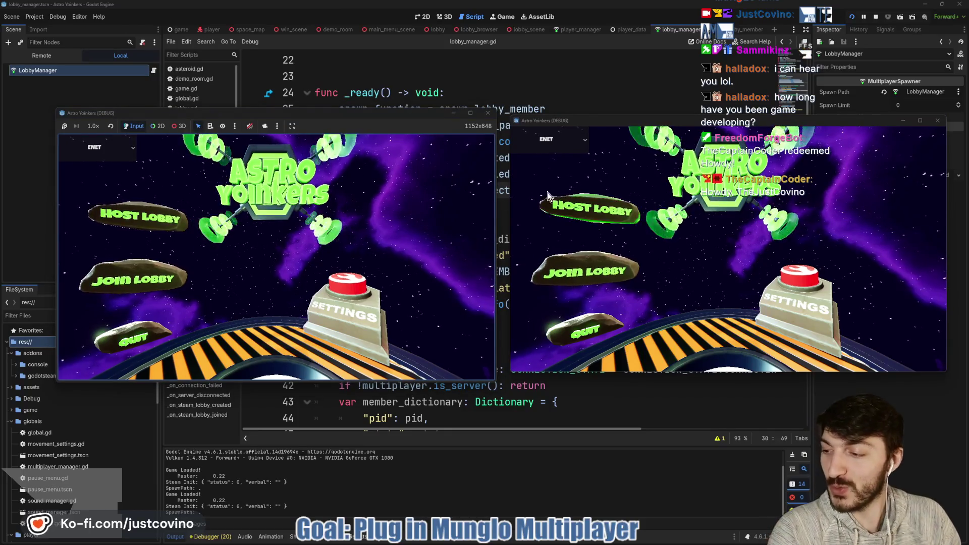
{"action": "left_click", "coordinate": [177, 229]}
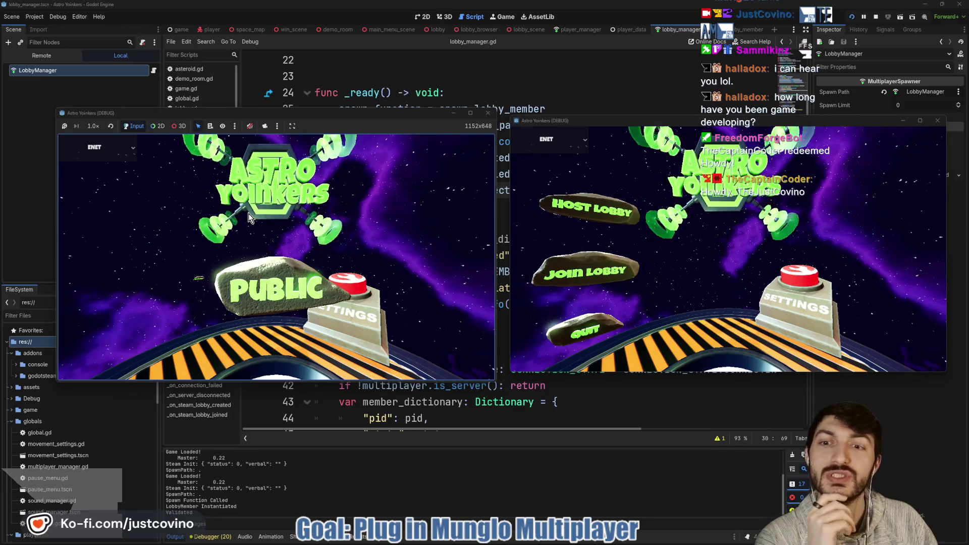
{"action": "left_click", "coordinate": [272, 283]}
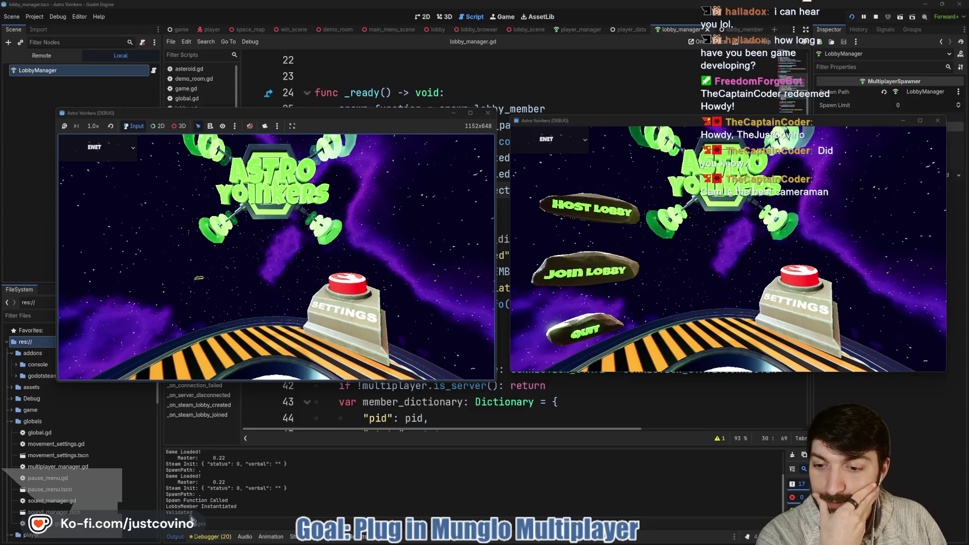
{"action": "left_click", "coordinate": [876, 17]}
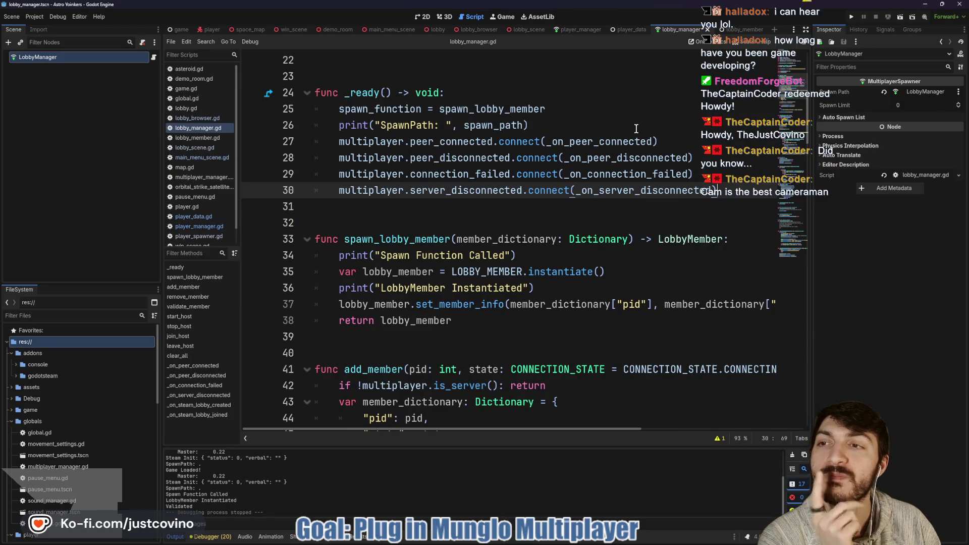
Run the project again and arrange the two game windows side by side
{"action": "left_click", "coordinate": [853, 17]}
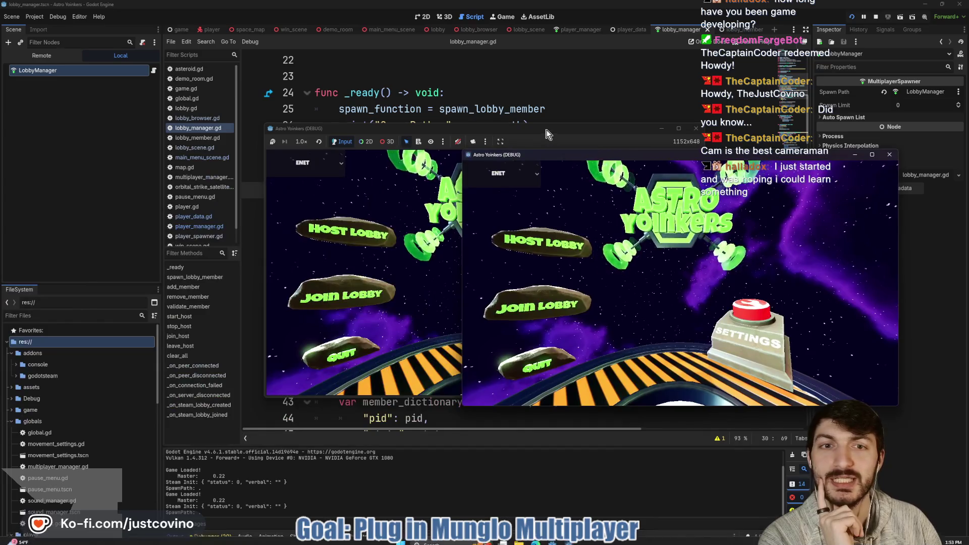
{"action": "left_click_drag", "start_coordinate": [548, 134], "coordinate": [305, 144]}
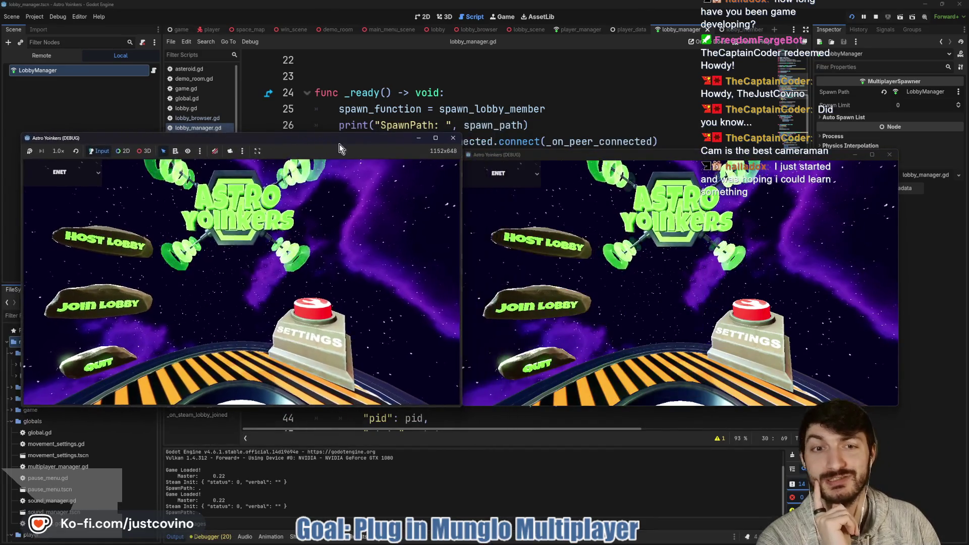
{"action": "left_click_drag", "start_coordinate": [573, 156], "coordinate": [601, 139]}
Host a private lobby in the left game window and view the Remote scene tree
{"action": "left_click", "coordinate": [101, 241]}
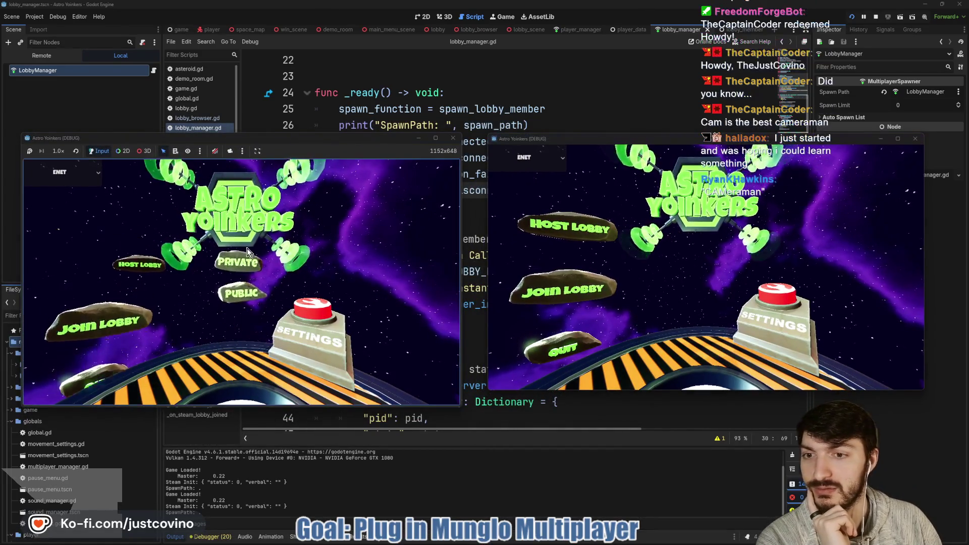
{"action": "left_click", "coordinate": [237, 251]}
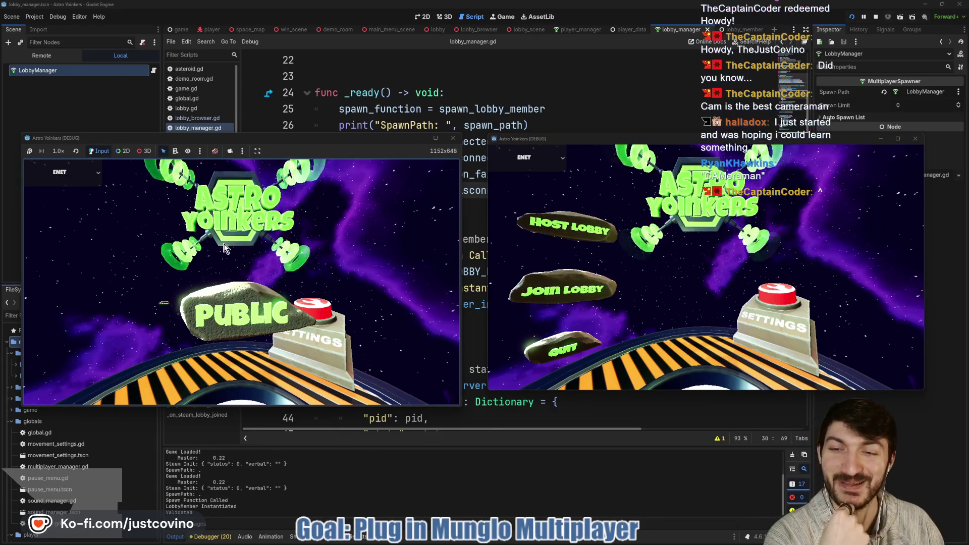
{"action": "left_click", "coordinate": [40, 57]}
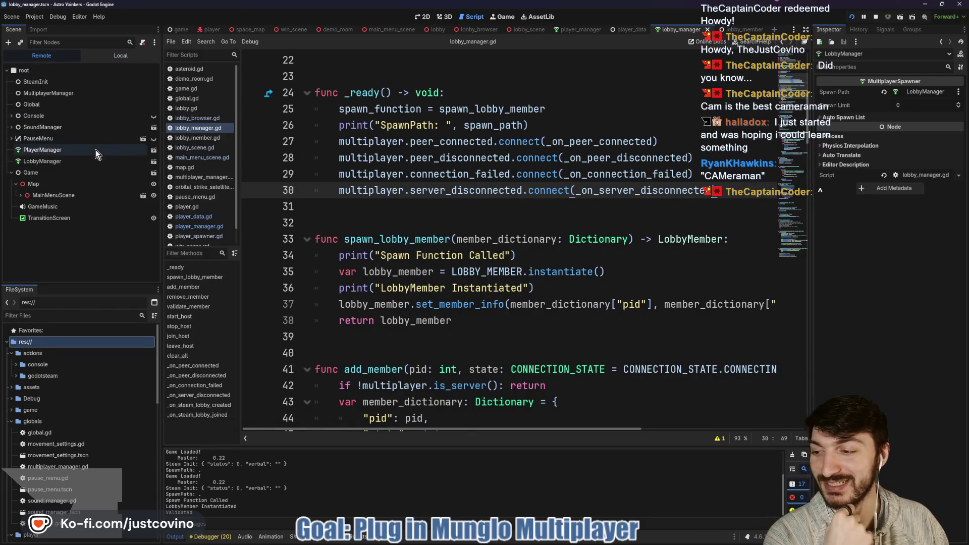
Expand MainMenuScene in the remote tree, review its children, then return to the running game
{"action": "left_click", "coordinate": [20, 195]}
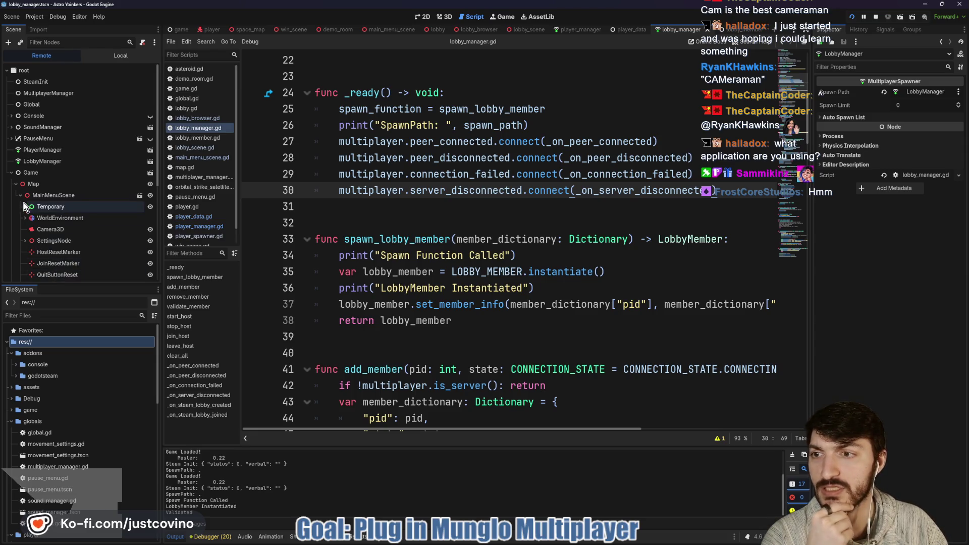
{"action": "scroll", "coordinate": [23, 202], "scroll_direction": "down", "scroll_amount": 4}
{"action": "scroll", "coordinate": [23, 202], "scroll_direction": "up", "scroll_amount": 4}
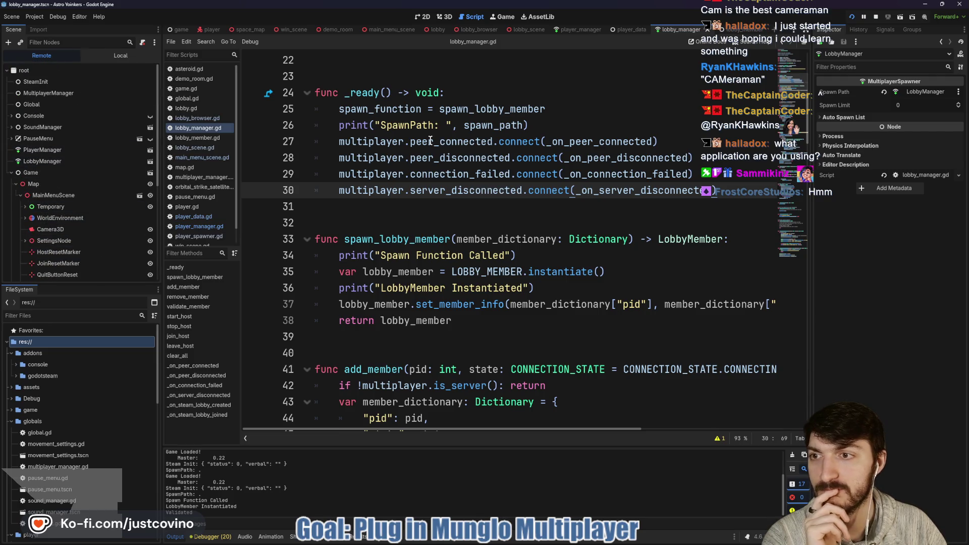
{"action": "left_click", "coordinate": [851, 16]}
Remove the Global.change_map call from _on_child_entered_tree in player_manager.gd
{"action": "left_click", "coordinate": [628, 30]}
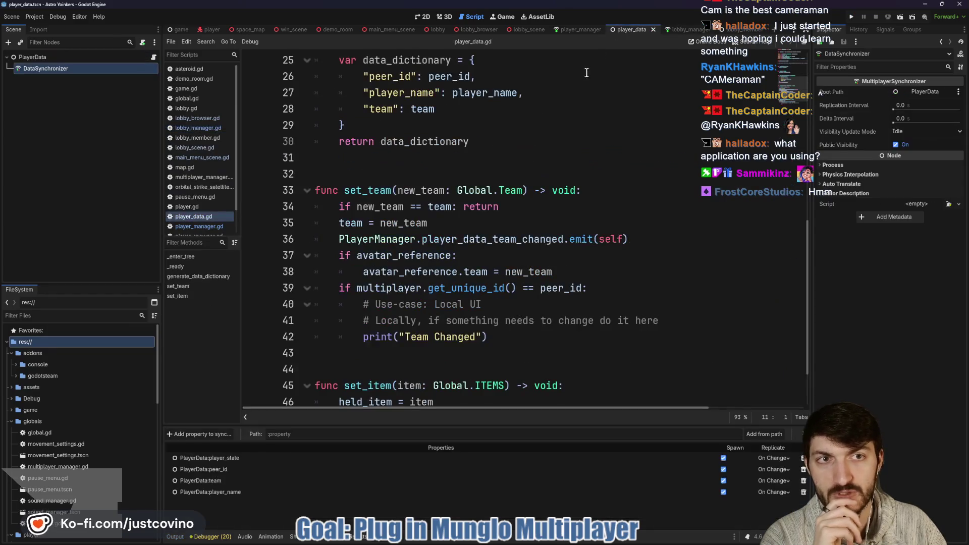
{"action": "left_click", "coordinate": [576, 30]}
{"action": "scroll", "coordinate": [547, 145], "scroll_direction": "down", "scroll_amount": 1}
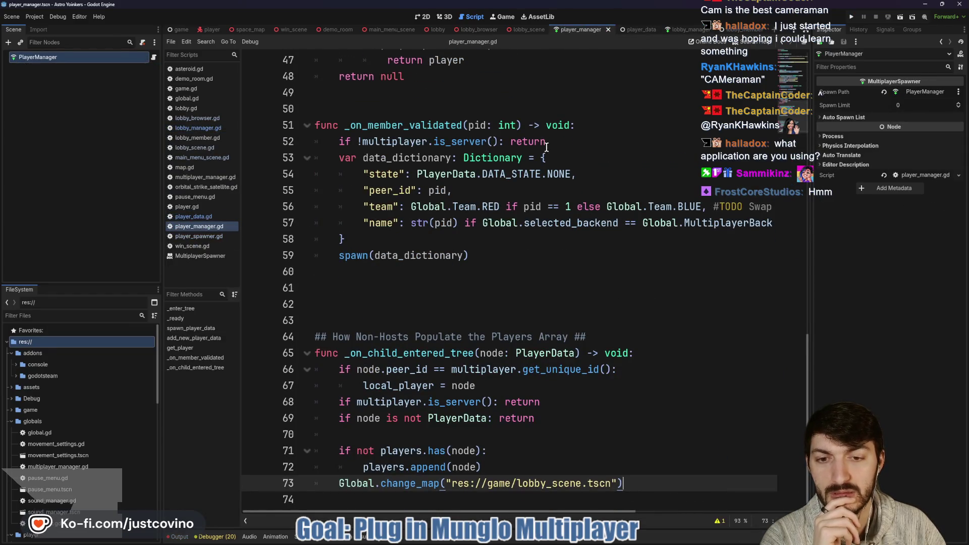
{"action": "left_click_drag", "start_coordinate": [640, 485], "coordinate": [312, 482]}
{"action": "key", "text": "ctrl+c"}
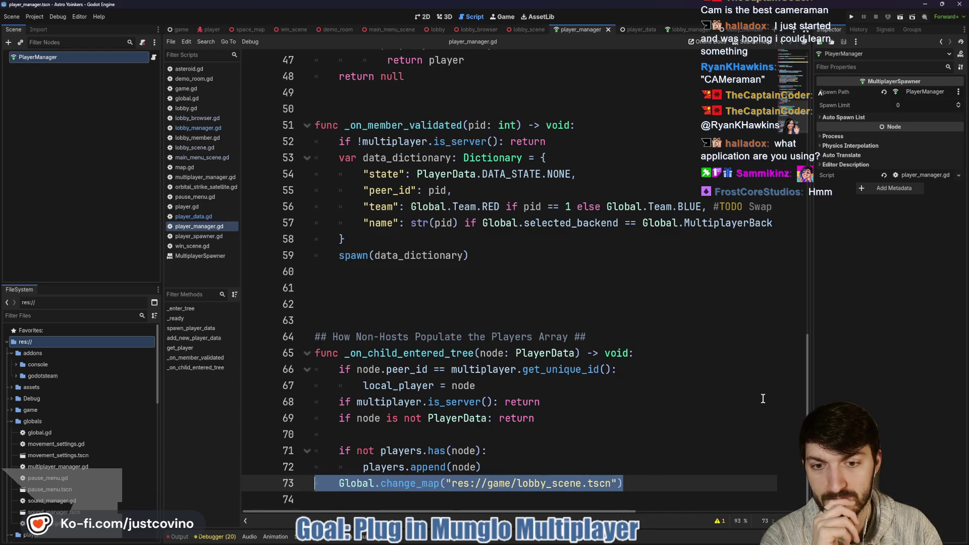
{"action": "key", "text": "BackSpace"}
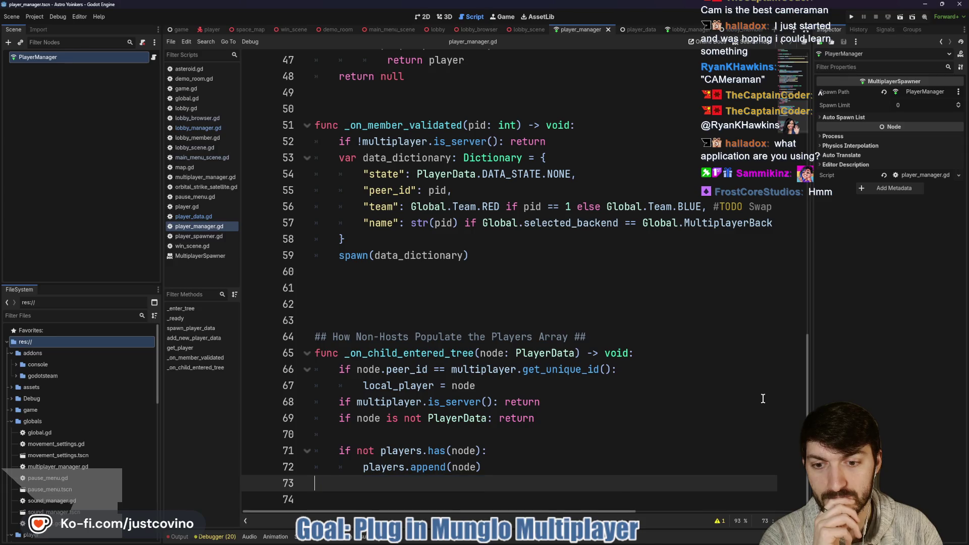
In lobby_manager.gd's validate_member, add a blank line after #Check Ban
{"action": "left_click", "coordinate": [673, 30]}
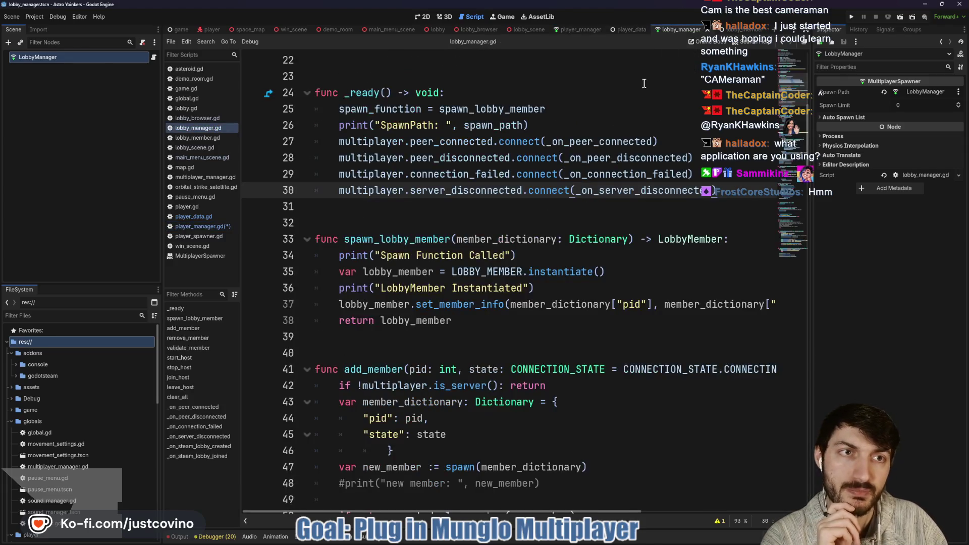
{"action": "scroll", "coordinate": [548, 236], "scroll_direction": "down", "scroll_amount": 3}
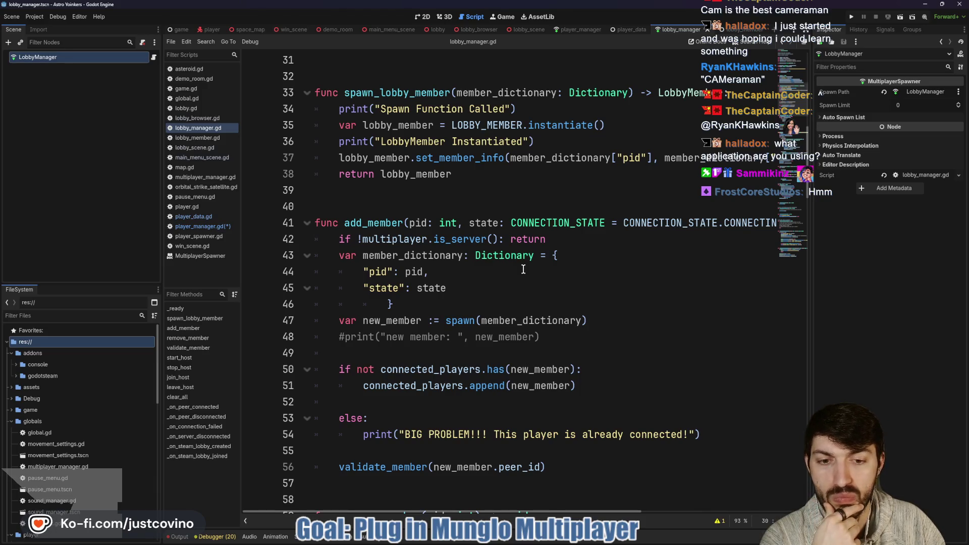
{"action": "scroll", "coordinate": [523, 269], "scroll_direction": "down", "scroll_amount": 4}
{"action": "double_click", "coordinate": [384, 264]}
{"action": "scroll", "coordinate": [559, 279], "scroll_direction": "down", "scroll_amount": 4}
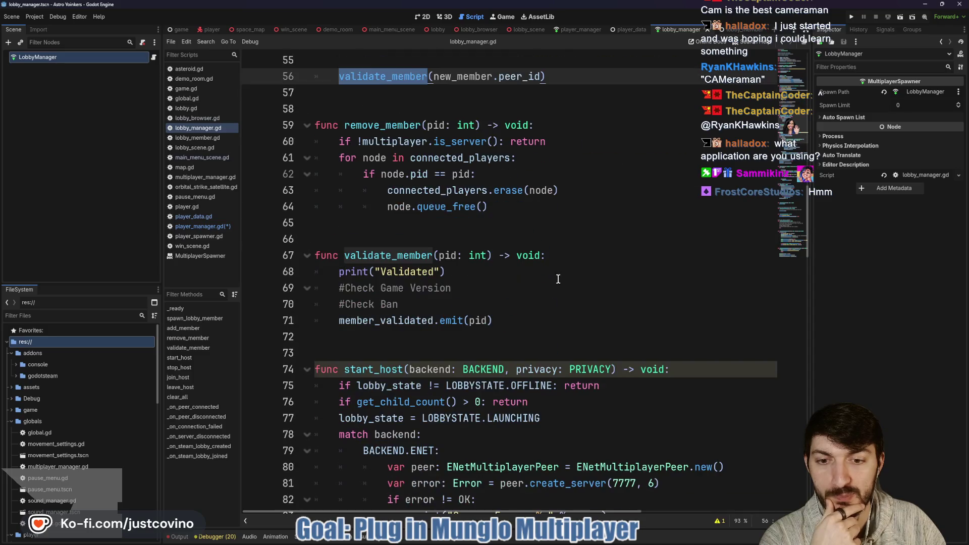
{"action": "left_click", "coordinate": [427, 308]}
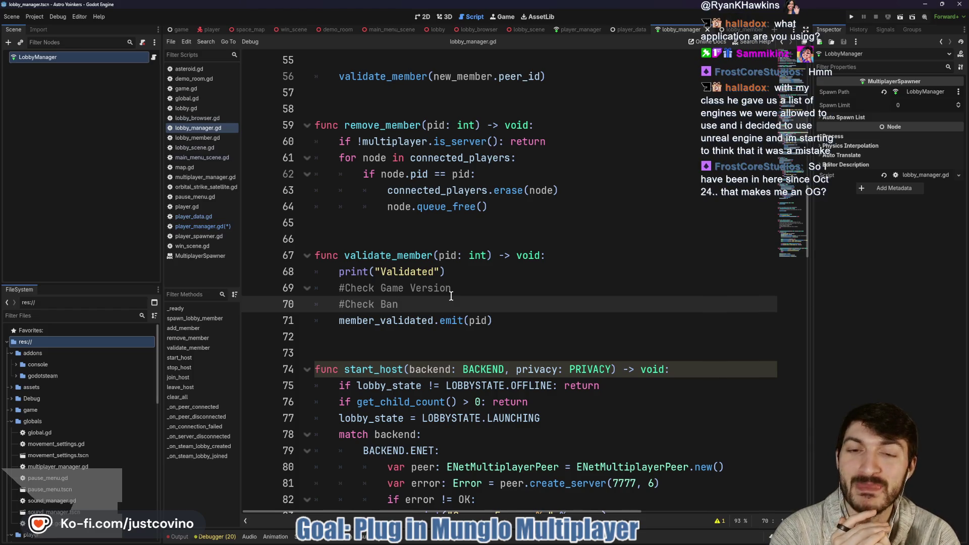
{"action": "key", "text": "Return"}
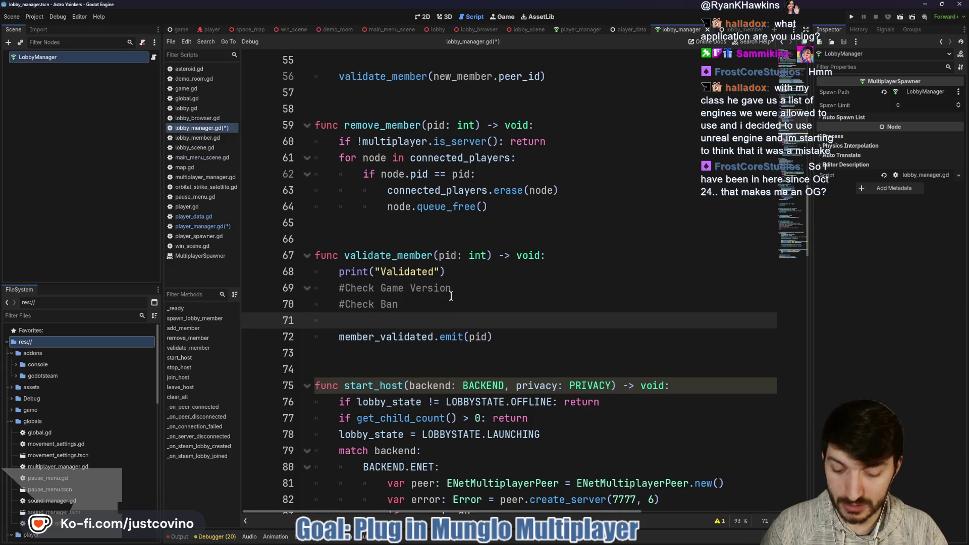
Paste Global.change_map("res://game/lobby_scene.tscn") after #Check Ban in validate_member and save
{"action": "key", "text": "ctrl+v"}
{"action": "key", "text": "ctrl+s"}
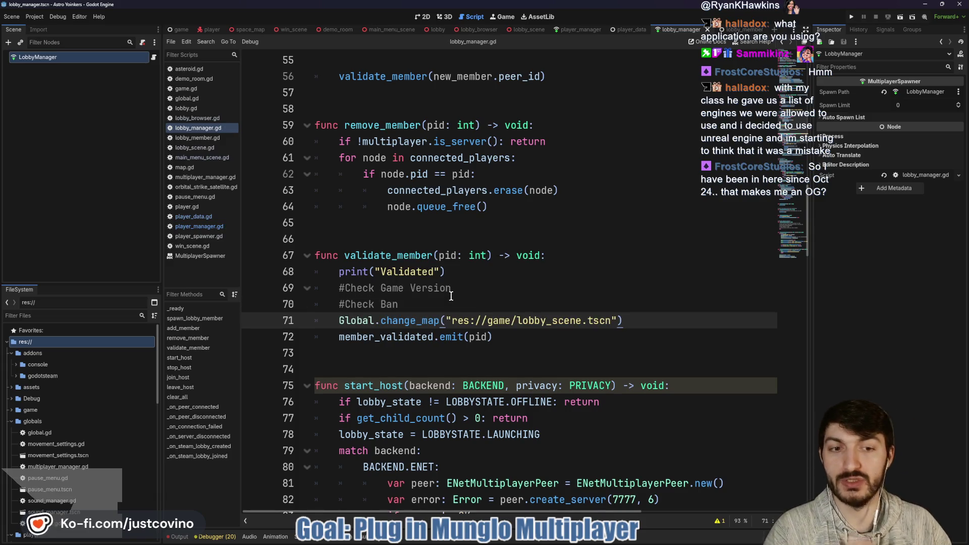
{"action": "left_click", "coordinate": [620, 303]}
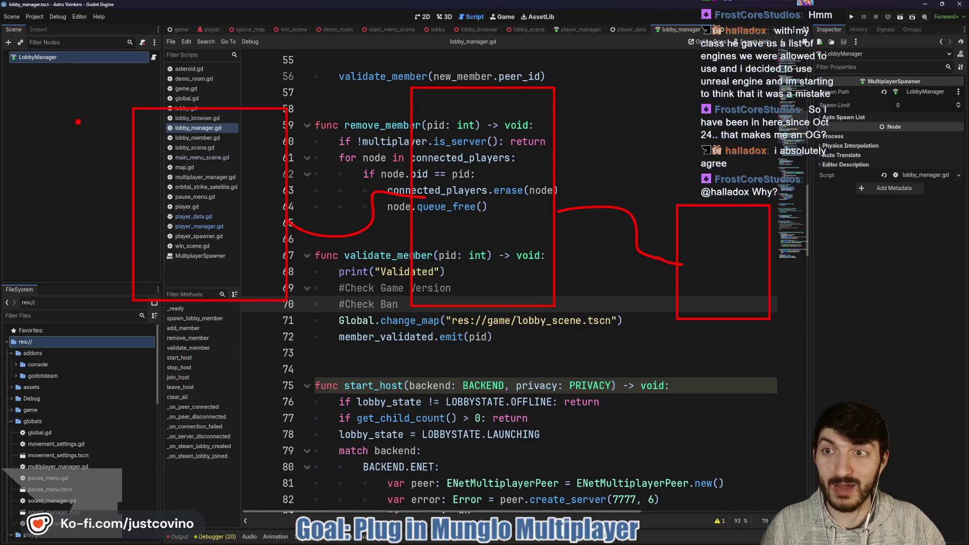
{"action": "mouse_move", "coordinate": [75, 97]}
{"action": "left_mouse_down"}
{"action": "mouse_move", "coordinate": [104, 88]}
{"action": "mouse_move", "coordinate": [119, 137]}
{"action": "left_mouse_up"}
{"action": "left_click_drag", "start_coordinate": [134, 87], "coordinate": [154, 139]}
{"action": "left_click_drag", "start_coordinate": [239, 91], "coordinate": [214, 128]}
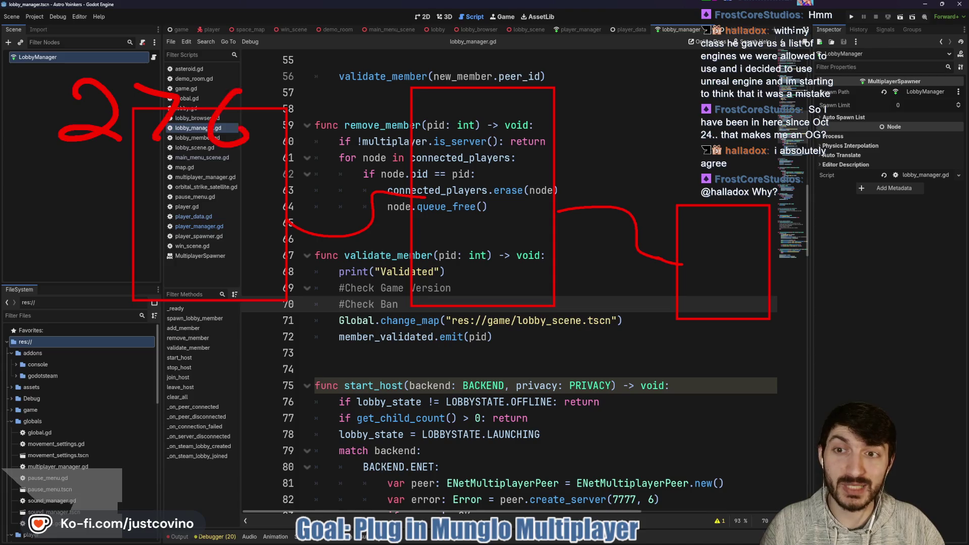
{"action": "mouse_move", "coordinate": [266, 101]}
{"action": "left_mouse_down"}
{"action": "mouse_move", "coordinate": [285, 97]}
{"action": "mouse_move", "coordinate": [272, 146]}
{"action": "left_mouse_up"}
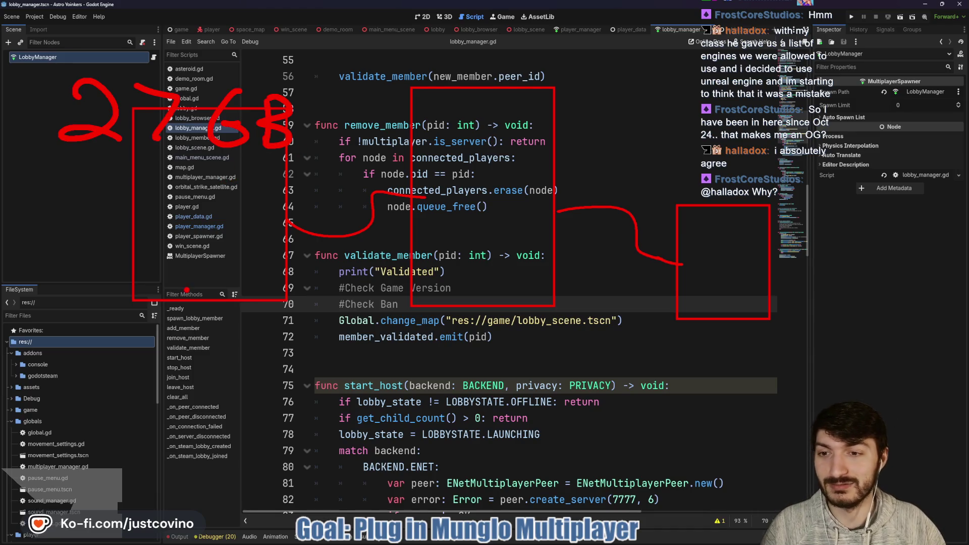
{"action": "mouse_move", "coordinate": [192, 333]}
{"action": "left_mouse_down"}
{"action": "mouse_move", "coordinate": [195, 373]}
{"action": "mouse_move", "coordinate": [211, 360]}
{"action": "left_mouse_up"}
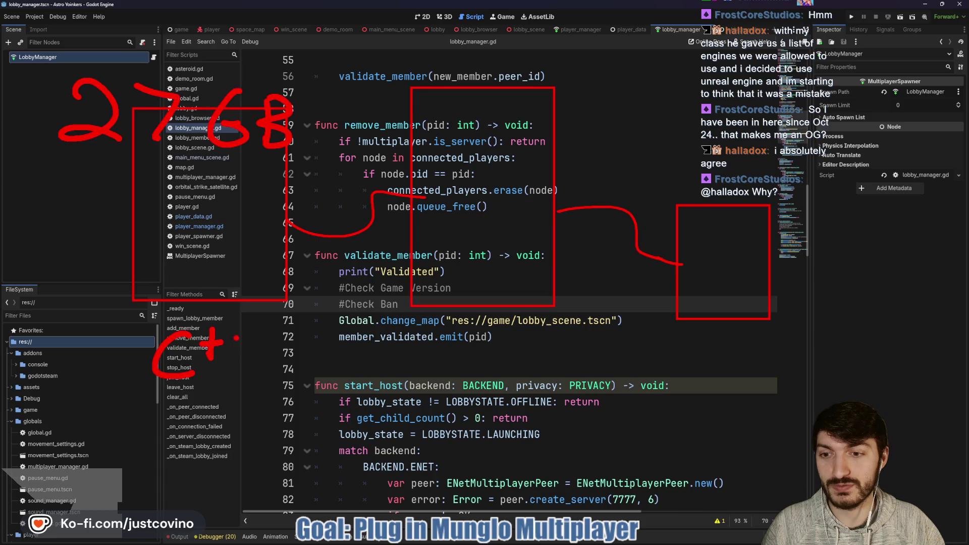
{"action": "mouse_move", "coordinate": [237, 328]}
{"action": "left_mouse_down"}
{"action": "mouse_move", "coordinate": [236, 361]}
{"action": "mouse_move", "coordinate": [253, 343]}
{"action": "mouse_move", "coordinate": [126, 404]}
{"action": "mouse_move", "coordinate": [247, 310]}
{"action": "left_mouse_up"}
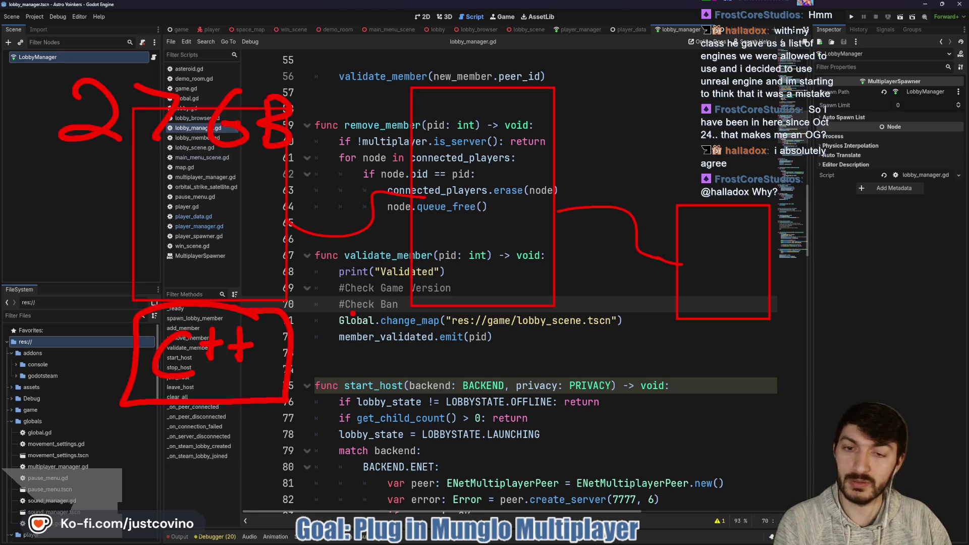
{"action": "mouse_move", "coordinate": [370, 243]}
{"action": "left_mouse_down"}
{"action": "mouse_move", "coordinate": [303, 246]}
{"action": "mouse_move", "coordinate": [316, 329]}
{"action": "mouse_move", "coordinate": [488, 354]}
{"action": "mouse_move", "coordinate": [638, 303]}
{"action": "mouse_move", "coordinate": [476, 292]}
{"action": "mouse_move", "coordinate": [554, 278]}
{"action": "mouse_move", "coordinate": [355, 237]}
{"action": "left_mouse_up"}
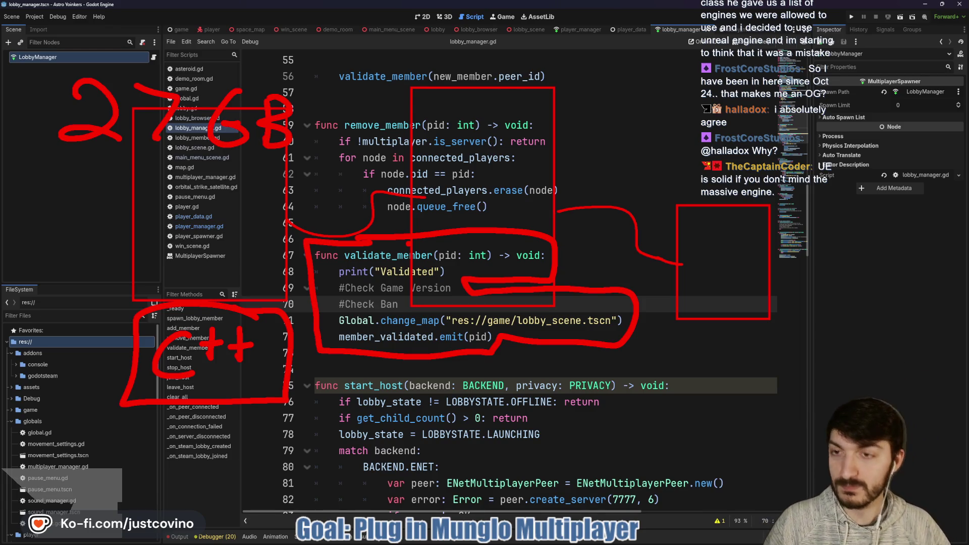
{"action": "key", "text": "Escape"}
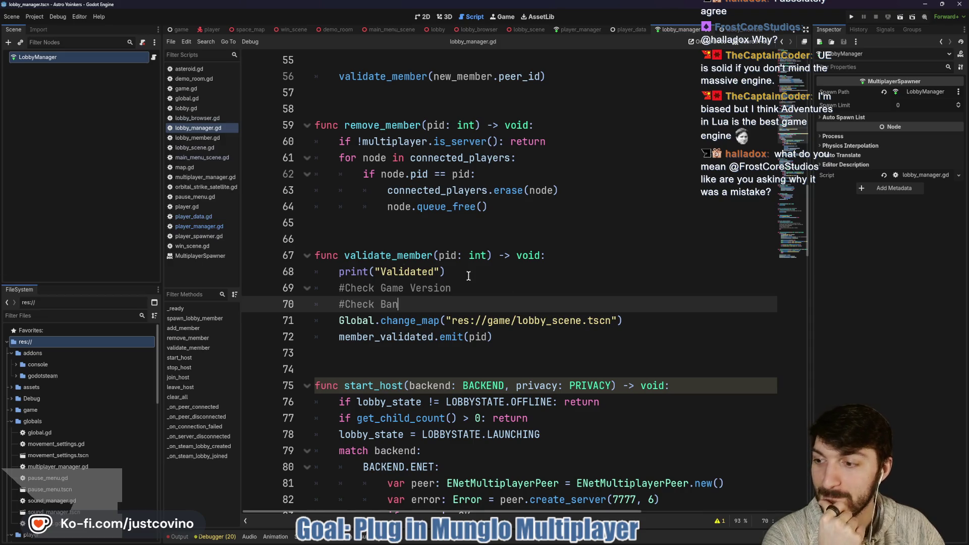
Delete the Global.change_map line so validate_member goes straight to member_validated.emit(pid)
{"action": "triple_click", "coordinate": [662, 321]}
{"action": "key", "text": "BackSpace"}
{"action": "key", "text": "BackSpace"}
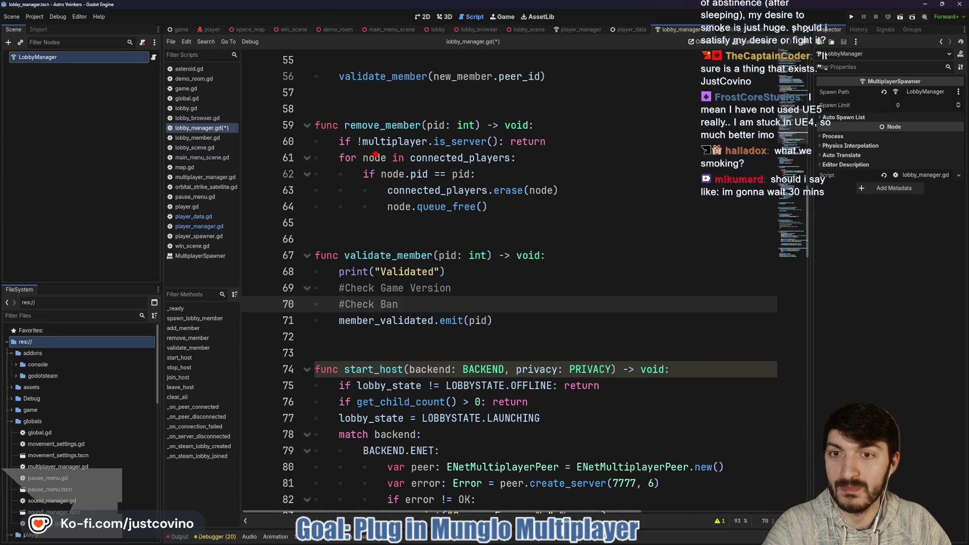
{"action": "mouse_move", "coordinate": [257, 146]}
{"action": "left_mouse_down"}
{"action": "mouse_move", "coordinate": [316, 255]}
{"action": "mouse_move", "coordinate": [256, 181]}
{"action": "left_mouse_up"}
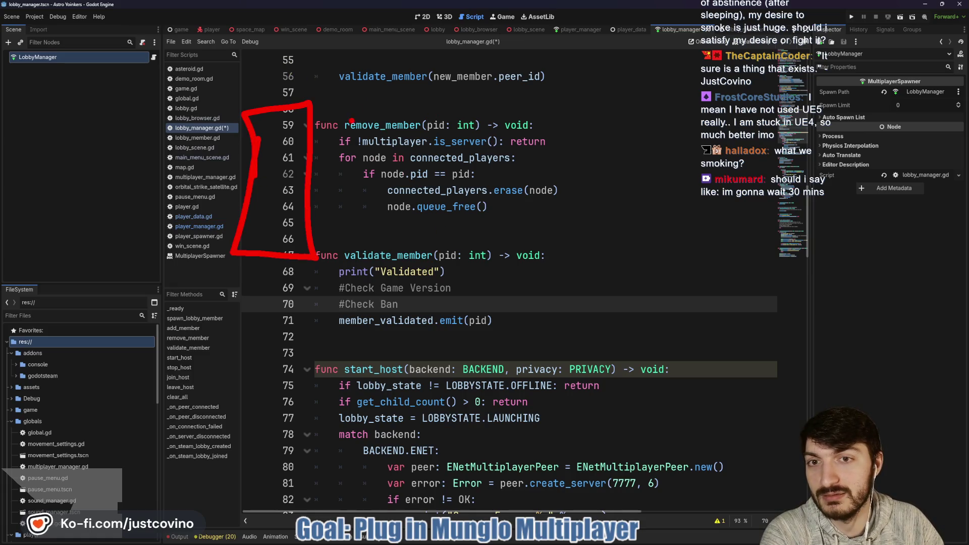
{"action": "mouse_move", "coordinate": [375, 104]}
{"action": "left_mouse_down"}
{"action": "mouse_move", "coordinate": [374, 140]}
{"action": "mouse_move", "coordinate": [459, 135]}
{"action": "mouse_move", "coordinate": [382, 105]}
{"action": "left_mouse_up"}
{"action": "mouse_move", "coordinate": [525, 104]}
{"action": "left_mouse_down"}
{"action": "mouse_move", "coordinate": [598, 255]}
{"action": "mouse_move", "coordinate": [517, 98]}
{"action": "left_mouse_up"}
{"action": "mouse_move", "coordinate": [646, 113]}
{"action": "left_mouse_down"}
{"action": "mouse_move", "coordinate": [664, 257]}
{"action": "mouse_move", "coordinate": [649, 121]}
{"action": "left_mouse_up"}
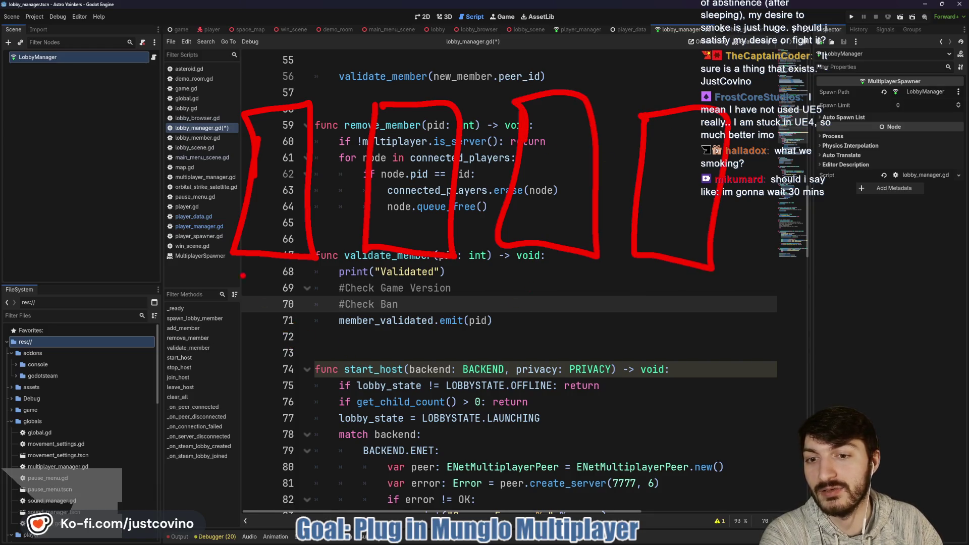
{"action": "left_click_drag", "start_coordinate": [638, 114], "coordinate": [772, 270]}
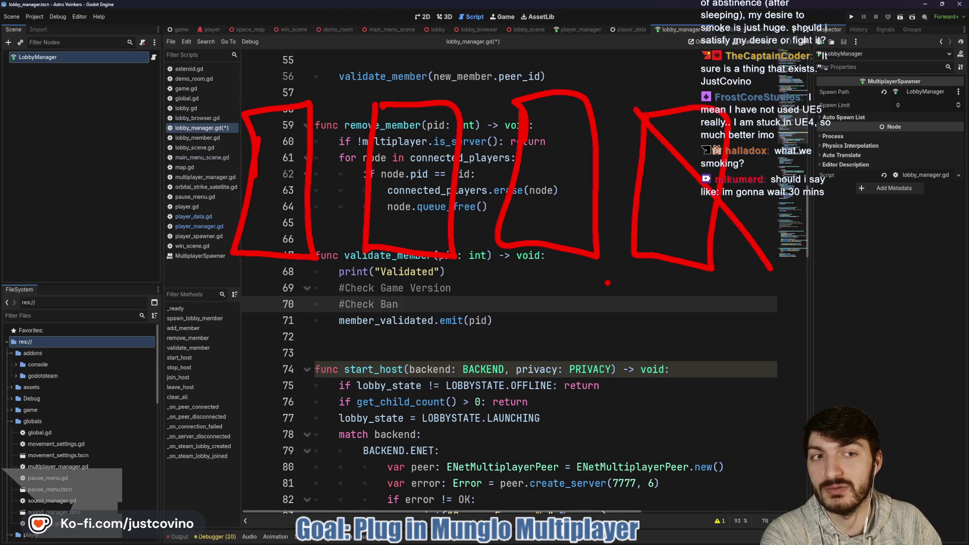
{"action": "left_click_drag", "start_coordinate": [608, 283], "coordinate": [709, 109]}
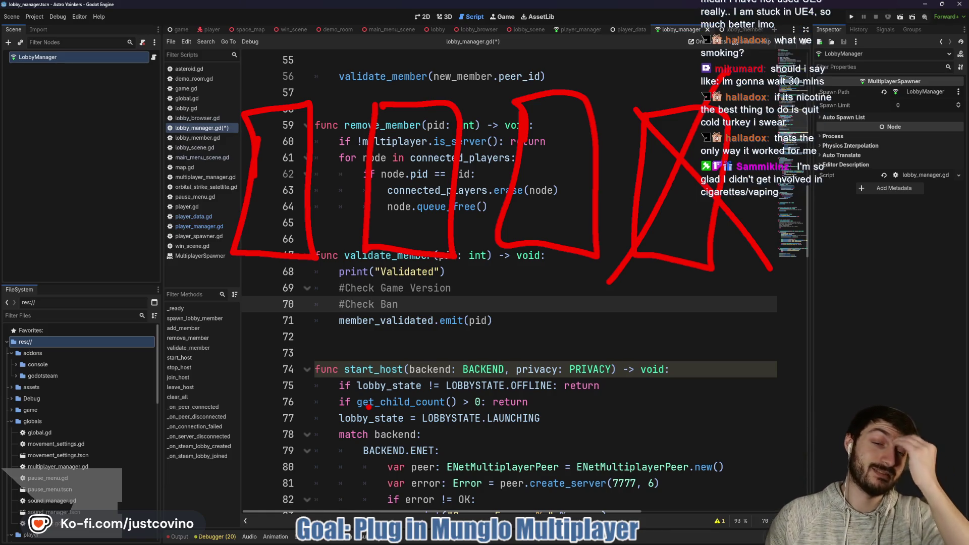
{"action": "key", "text": "Escape"}
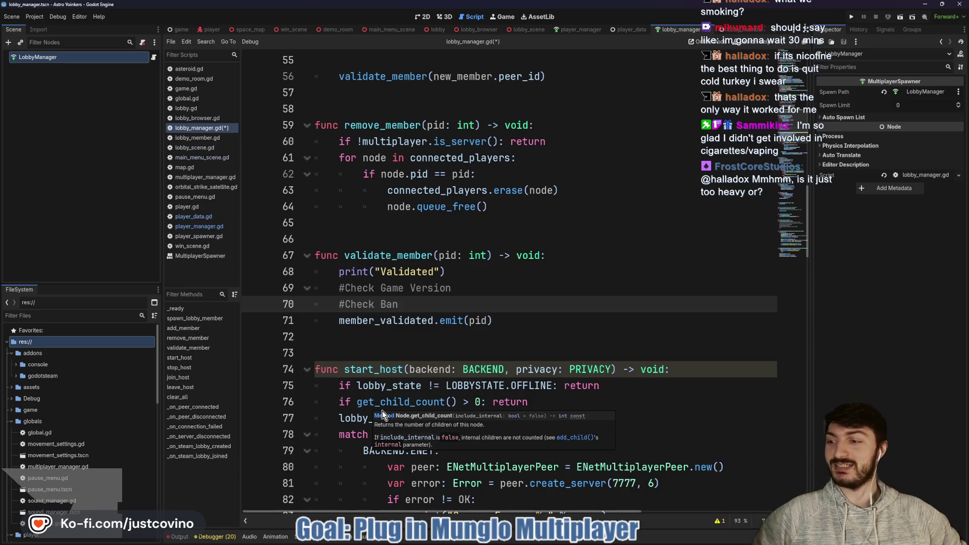
{"action": "left_click", "coordinate": [361, 240]}
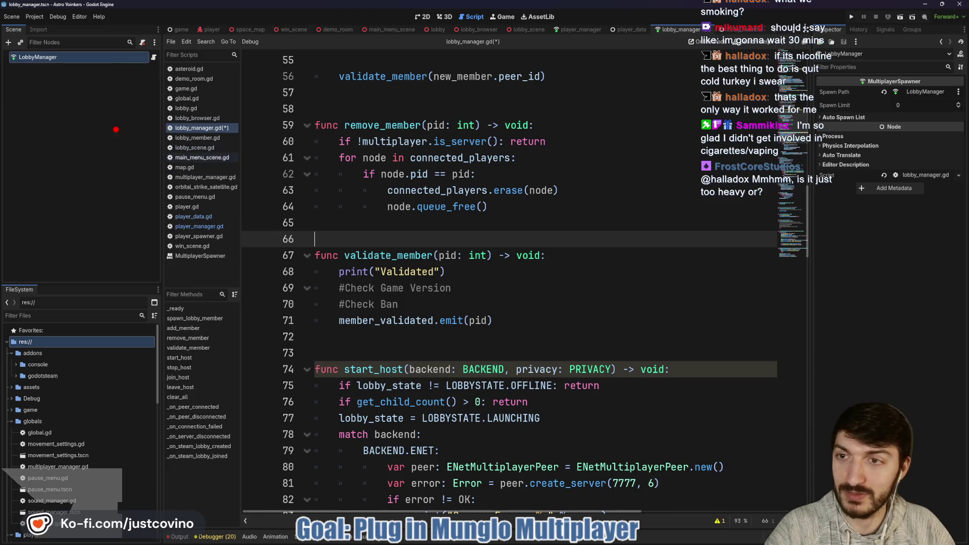
{"action": "mouse_move", "coordinate": [101, 117]}
{"action": "left_mouse_down"}
{"action": "mouse_move", "coordinate": [421, 320]}
{"action": "mouse_move", "coordinate": [668, 337]}
{"action": "mouse_move", "coordinate": [629, 356]}
{"action": "left_mouse_up"}
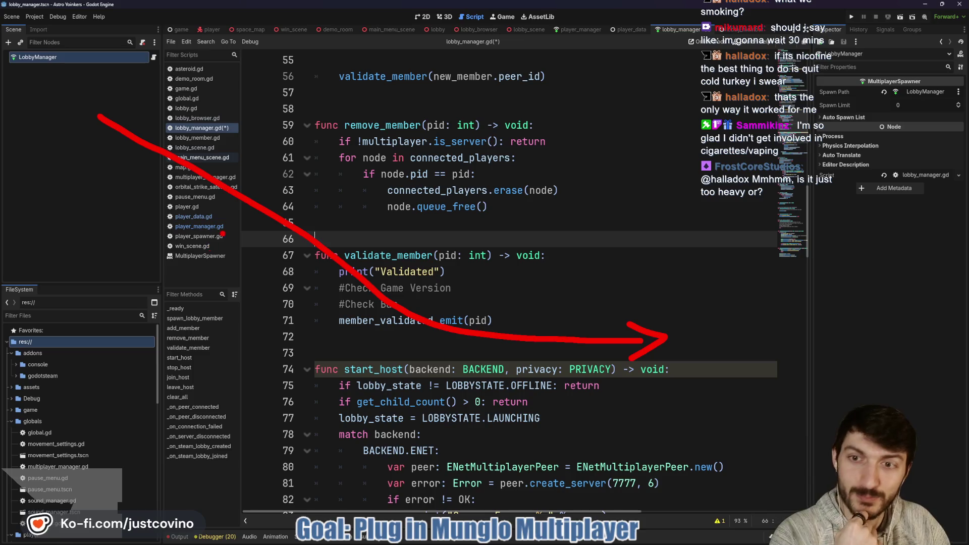
{"action": "left_click_drag", "start_coordinate": [275, 184], "coordinate": [521, 183]}
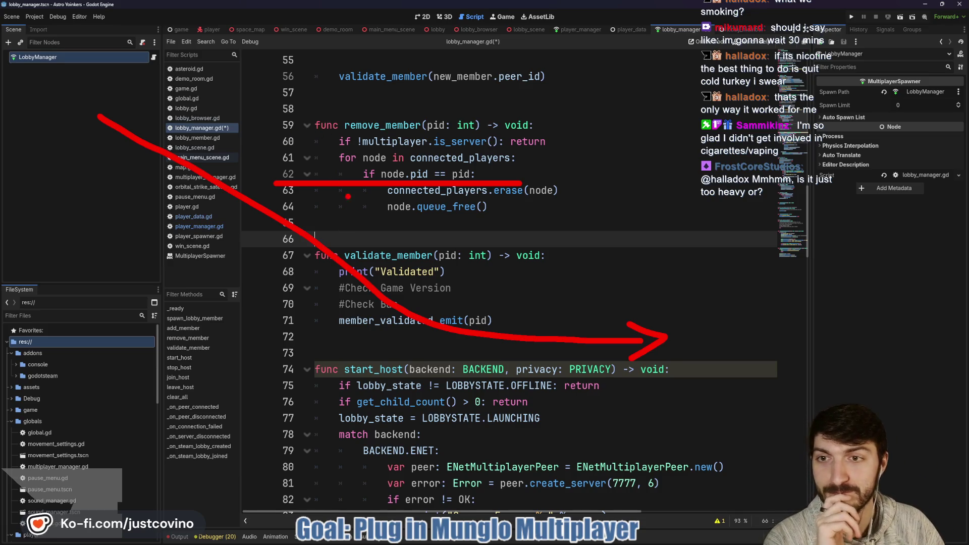
{"action": "key", "text": "Escape"}
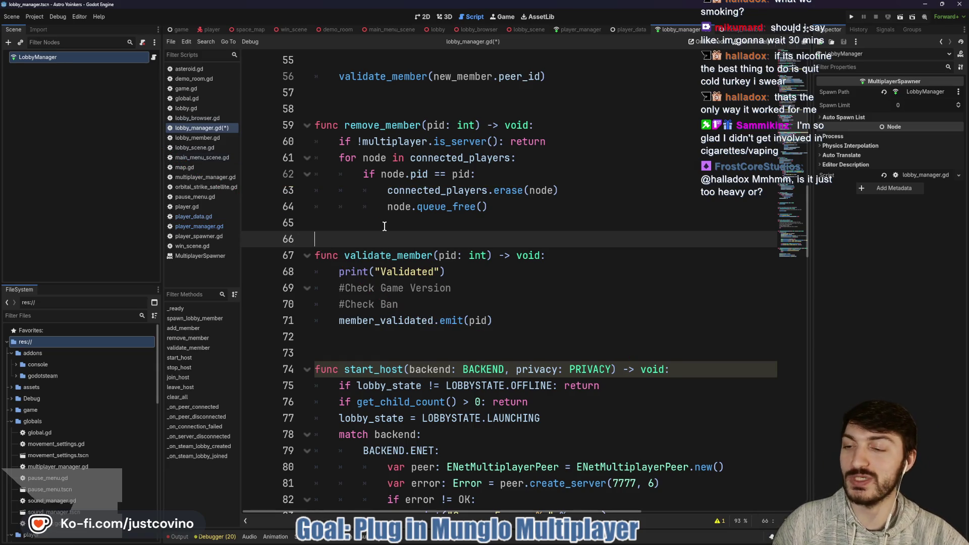
{"action": "left_click", "coordinate": [382, 223]}
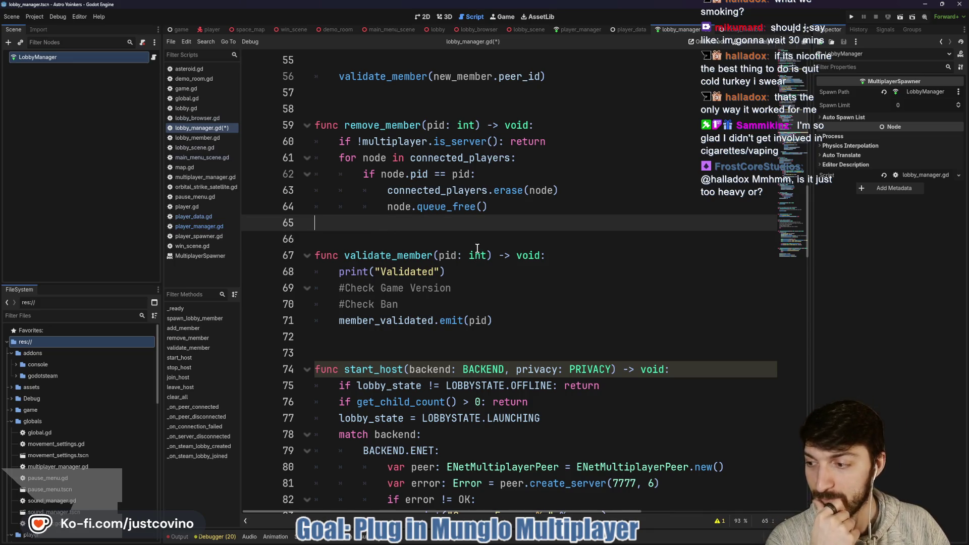
{"action": "mouse_move", "coordinate": [477, 248]}
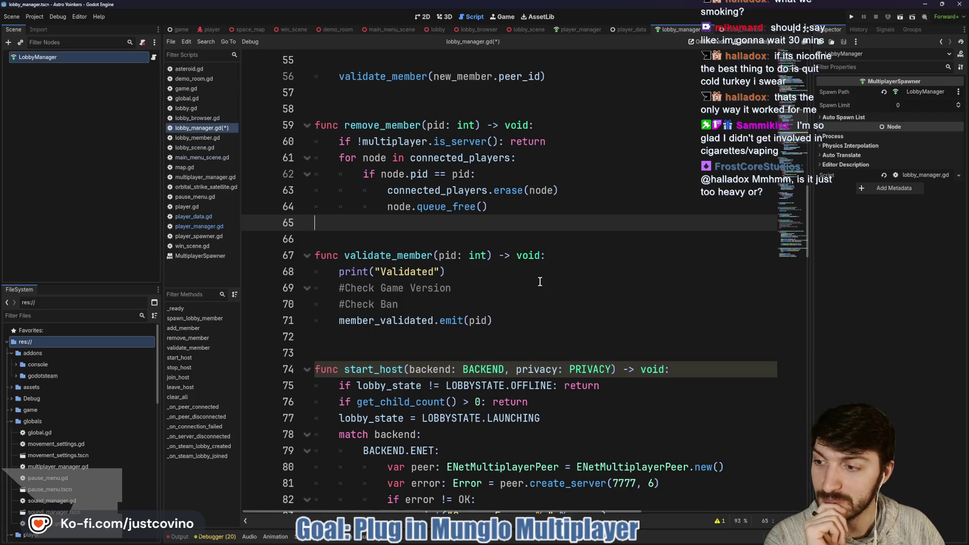
{"action": "scroll", "coordinate": [535, 281], "scroll_direction": "down", "scroll_amount": 1}
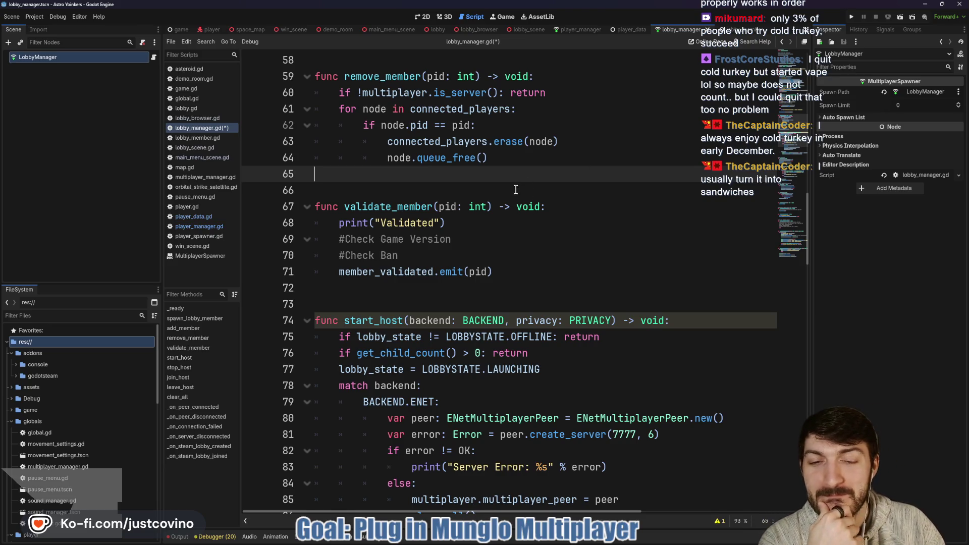
{"action": "scroll", "coordinate": [517, 197], "scroll_direction": "down", "scroll_amount": 3}
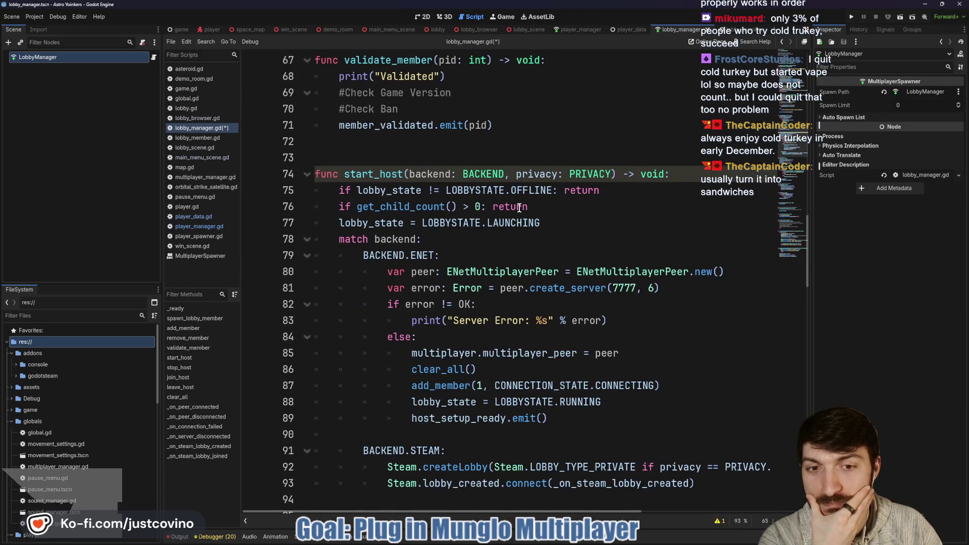
{"action": "scroll", "coordinate": [519, 207], "scroll_direction": "down", "scroll_amount": 2}
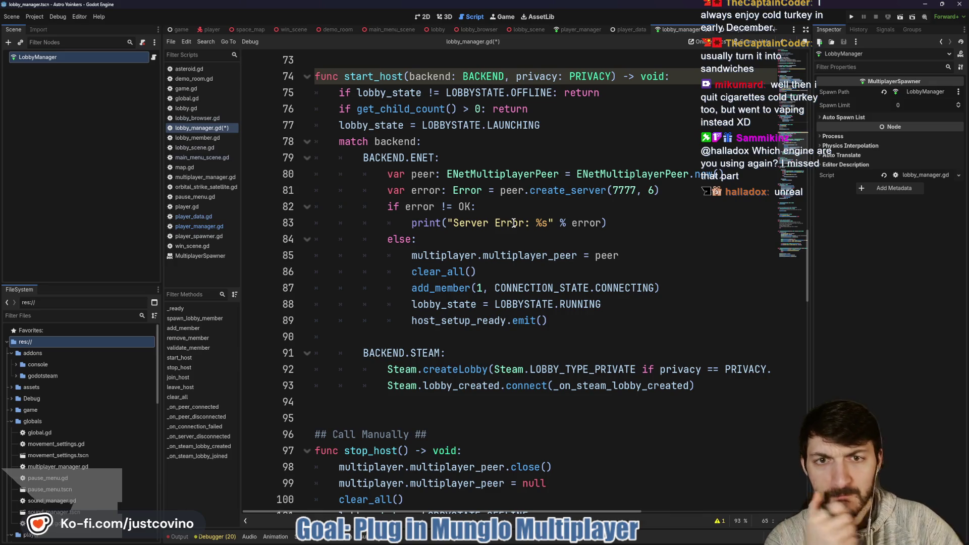
{"action": "scroll", "coordinate": [486, 152], "scroll_direction": "up", "scroll_amount": 2}
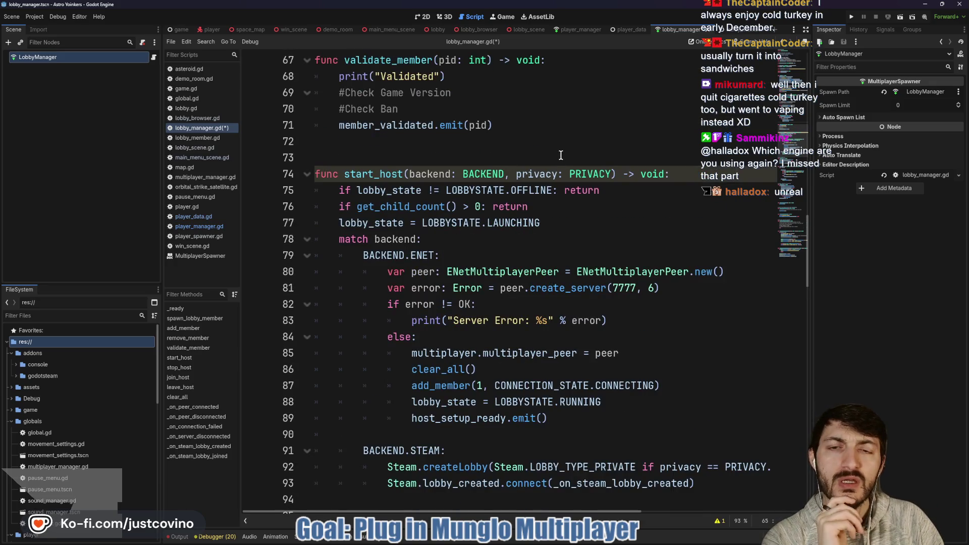
{"action": "scroll", "coordinate": [558, 154], "scroll_direction": "up", "scroll_amount": 3}
{"action": "left_click", "coordinate": [556, 169]}
{"action": "scroll", "coordinate": [555, 172], "scroll_direction": "up", "scroll_amount": 5}
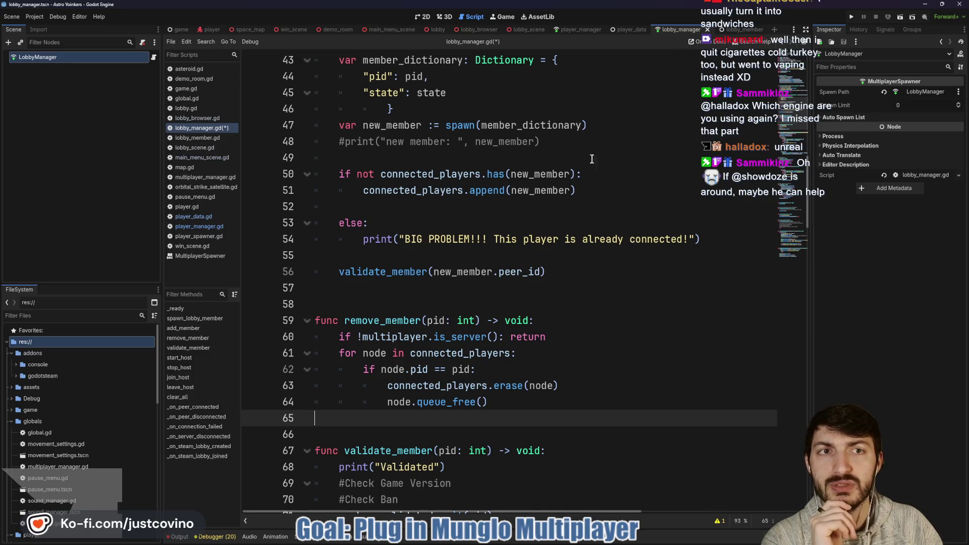
Add Global.change_map("res://game/lobby_scene.tscn") on line 75 of create_host, then run the project
{"action": "left_click", "coordinate": [528, 30]}
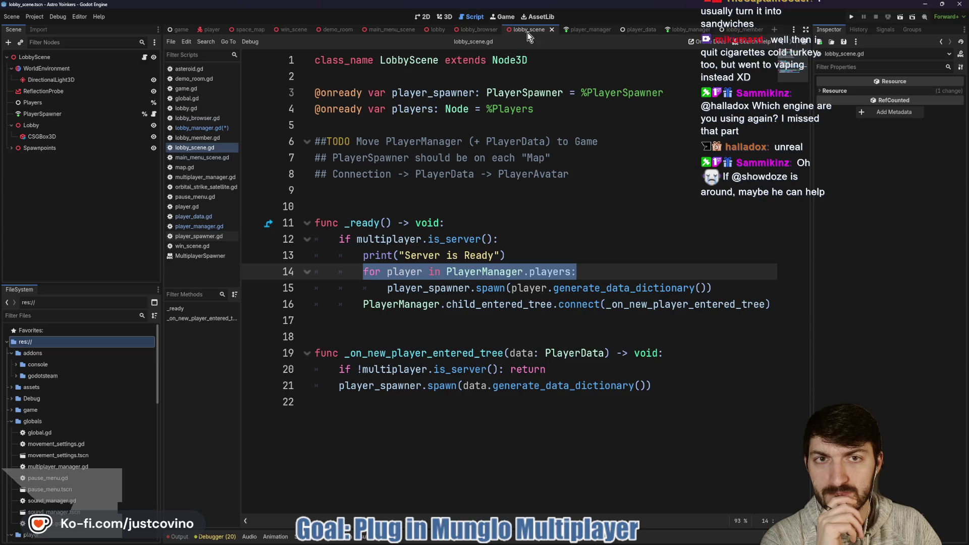
{"action": "left_click", "coordinate": [385, 30]}
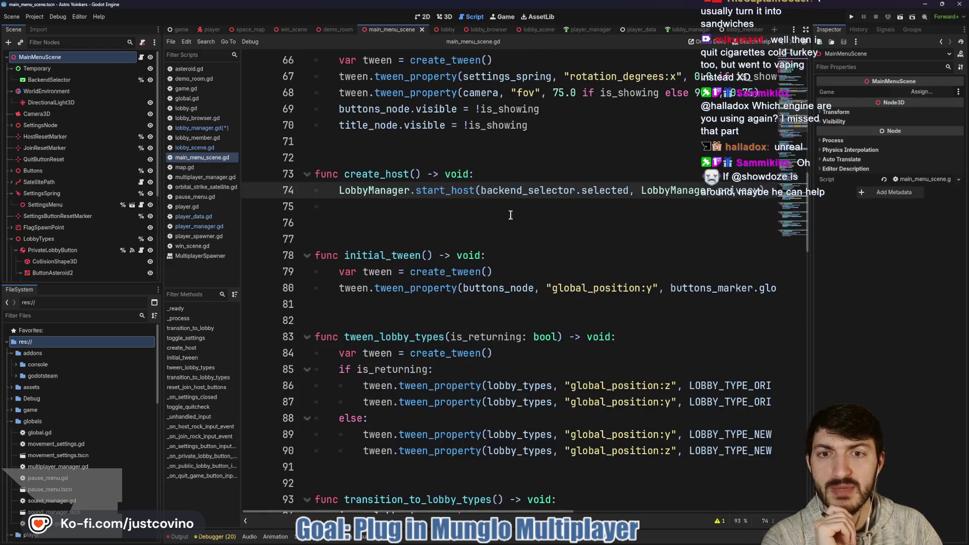
{"action": "left_click", "coordinate": [383, 209]}
{"action": "type", "text": "Global.change_map(\"res://game/lobby_scene.tscn\")"}
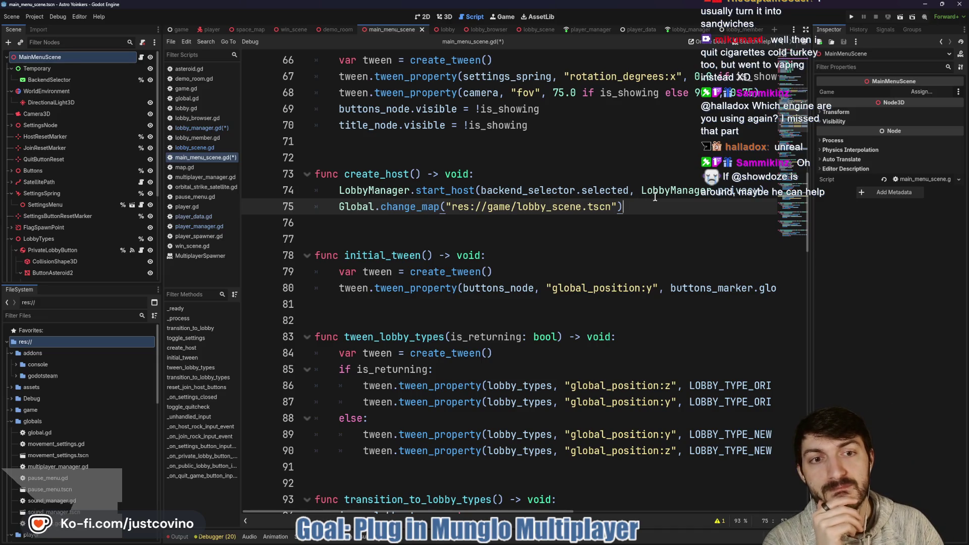
{"action": "left_click", "coordinate": [848, 15]}
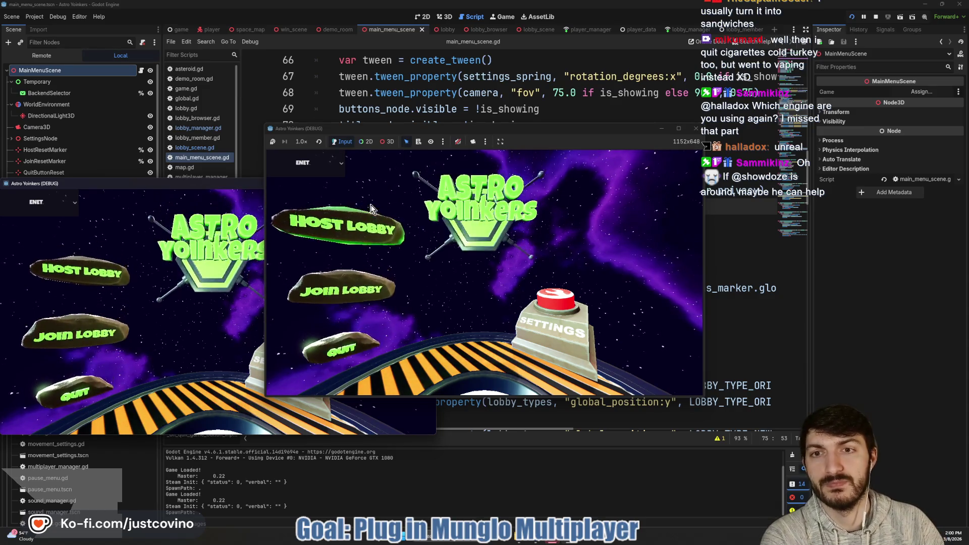
Host a private lobby in the running game and inspect the remote scene tree
{"action": "left_click", "coordinate": [371, 209]}
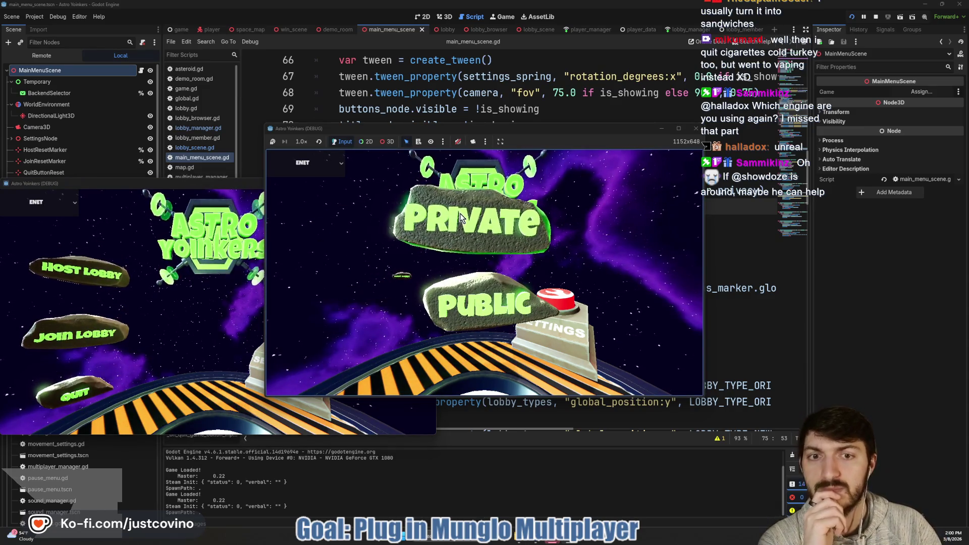
{"action": "left_click", "coordinate": [462, 216]}
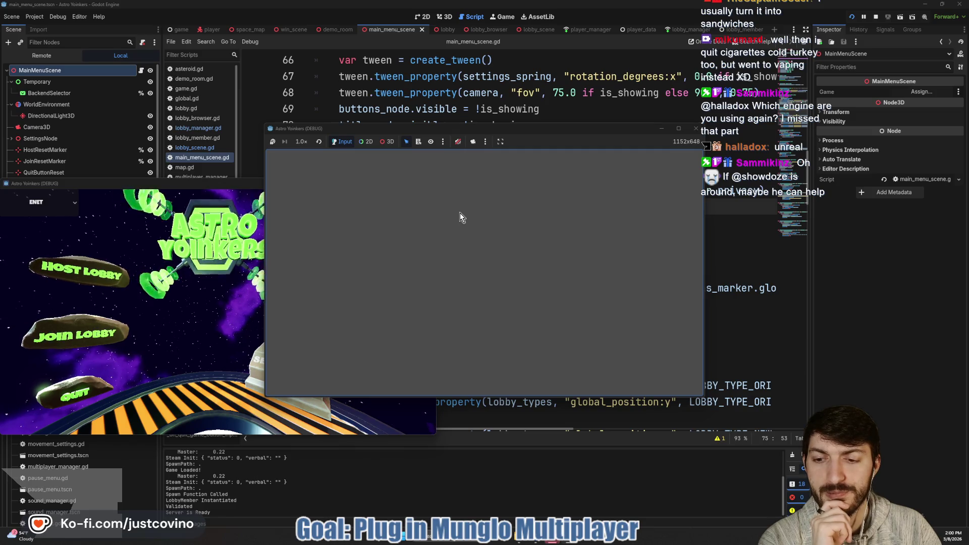
{"action": "left_click", "coordinate": [41, 56]}
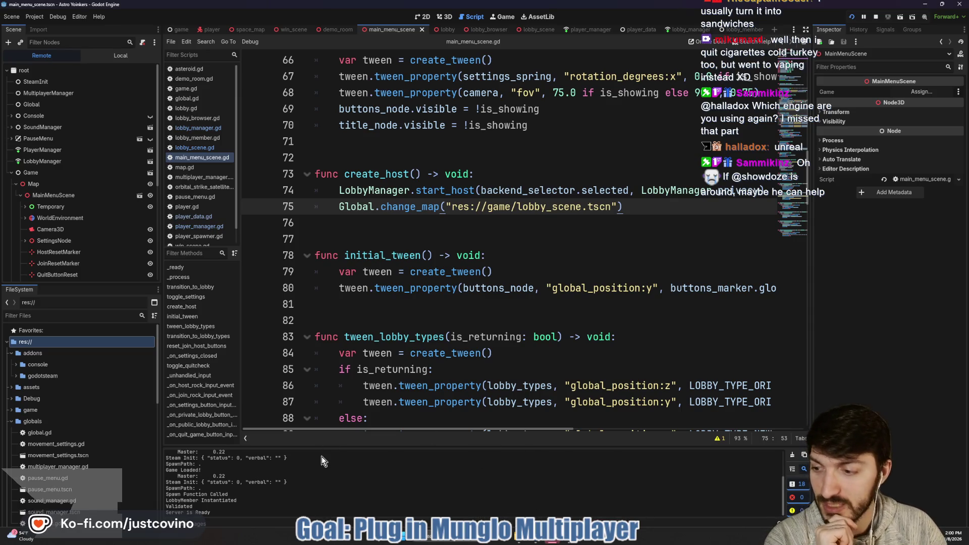
Move the game window left and check the Debugger's Errors list for Session 1
{"action": "left_click", "coordinate": [555, 540]}
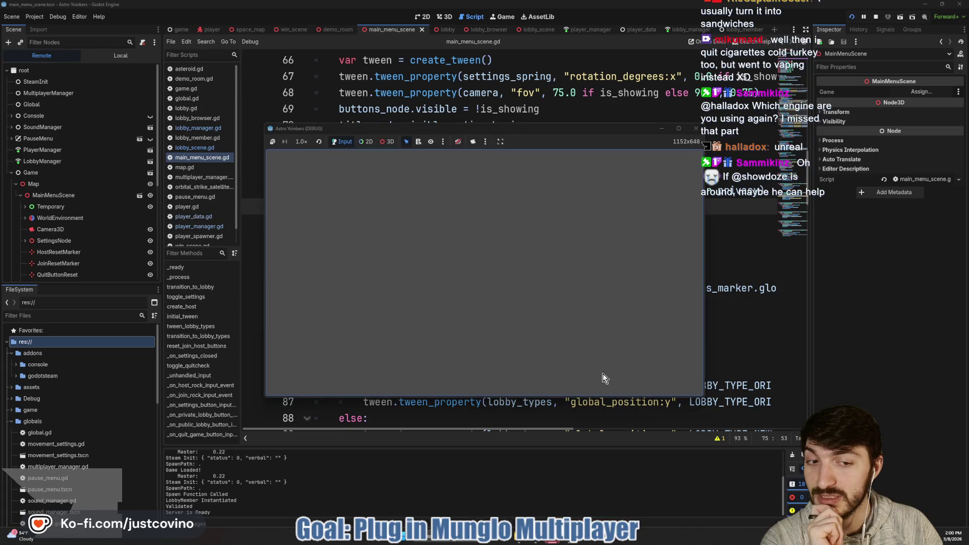
{"action": "left_click_drag", "start_coordinate": [569, 126], "coordinate": [491, 126]}
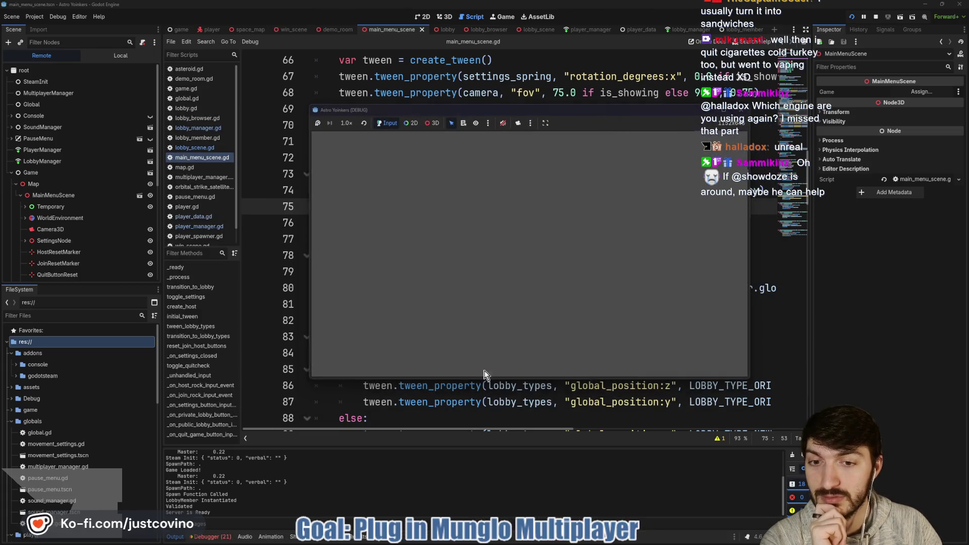
{"action": "left_click", "coordinate": [211, 538]}
{"action": "left_click", "coordinate": [177, 428]}
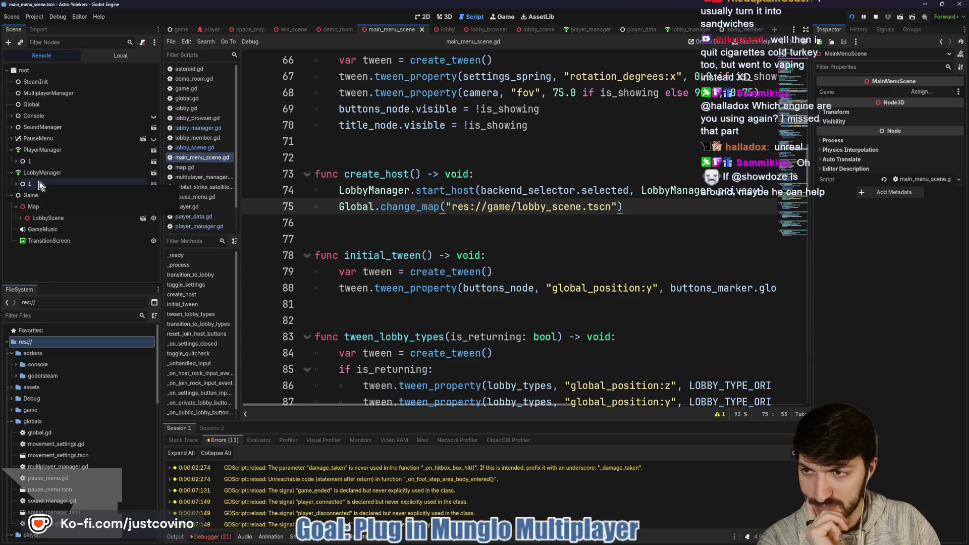
Expand LobbyScene and its Lobby node in the remote tree, then bring up the Astro Yoinkers Steam page
{"action": "left_click", "coordinate": [21, 218]}
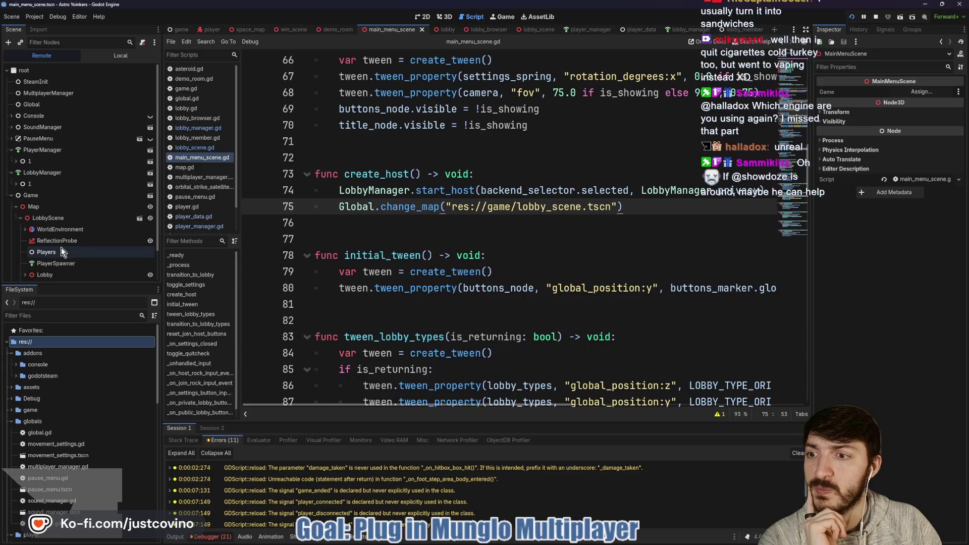
{"action": "scroll", "coordinate": [61, 252], "scroll_direction": "down", "scroll_amount": 1}
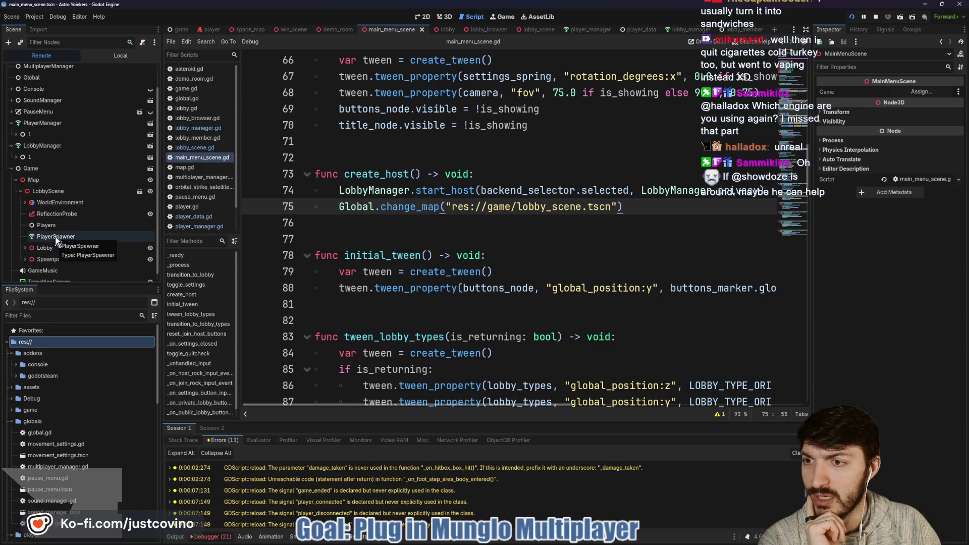
{"action": "left_click", "coordinate": [25, 248]}
{"action": "scroll", "coordinate": [49, 237], "scroll_direction": "down", "scroll_amount": 1}
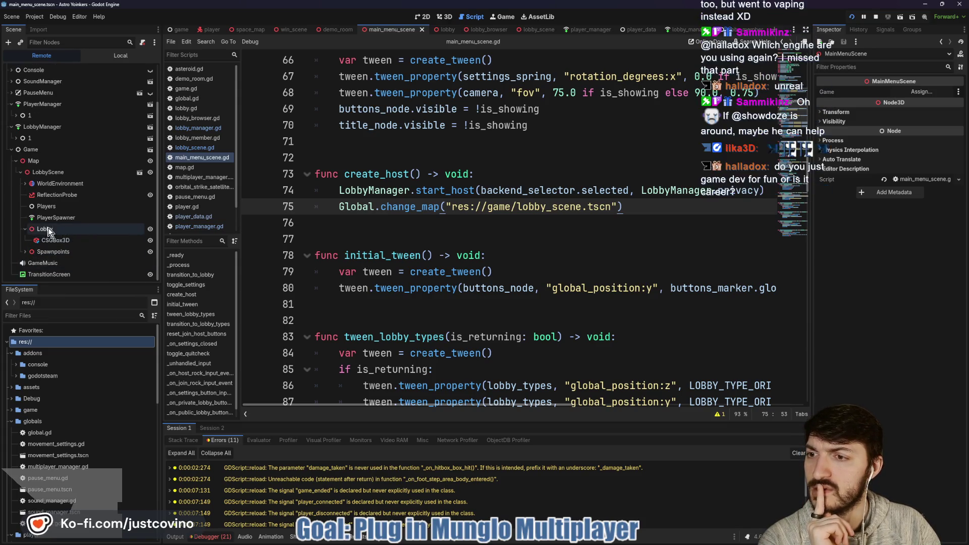
{"action": "left_click", "coordinate": [25, 229]}
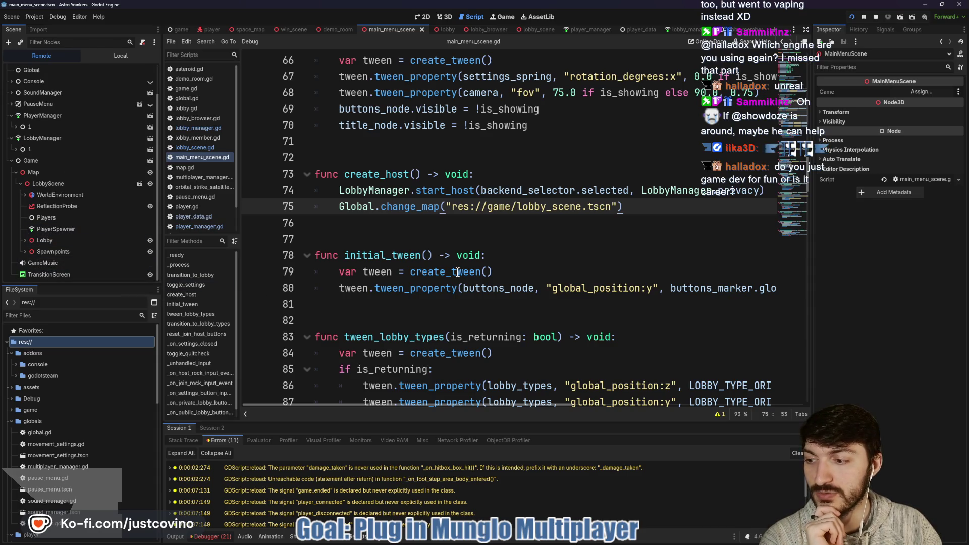
{"action": "mouse_move", "coordinate": [454, 273]}
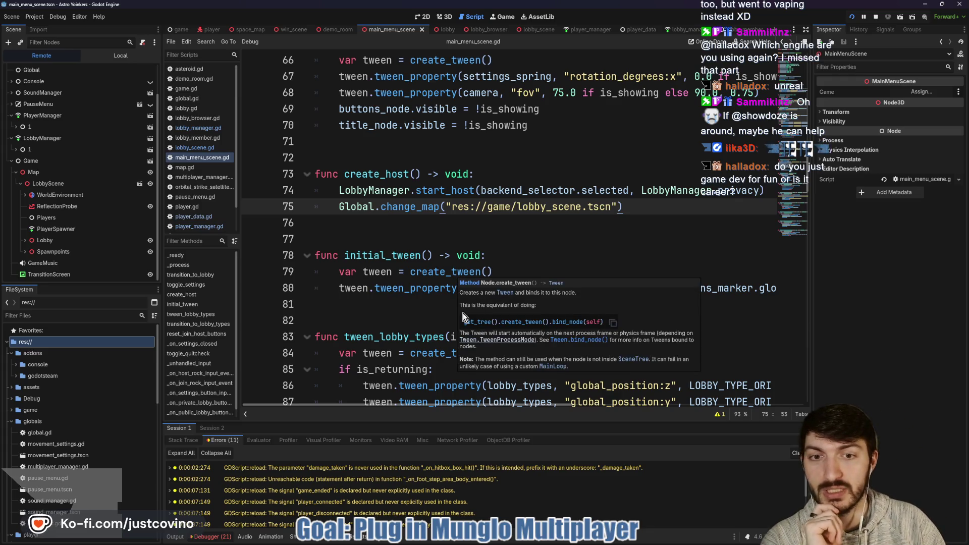
{"action": "left_click", "coordinate": [547, 540]}
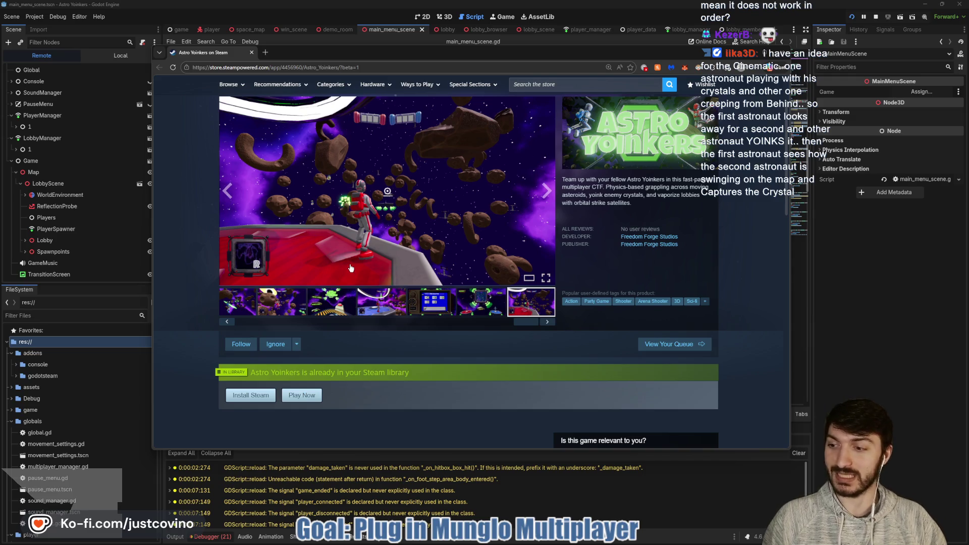
Bring the Godot editor back in front of the Steam store page
{"action": "left_click", "coordinate": [860, 346]}
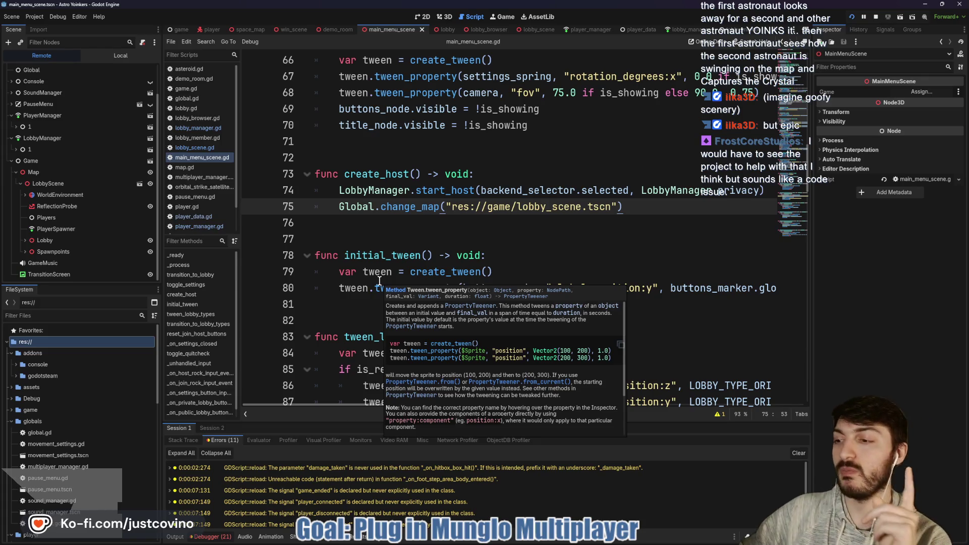
{"action": "left_click", "coordinate": [382, 239]}
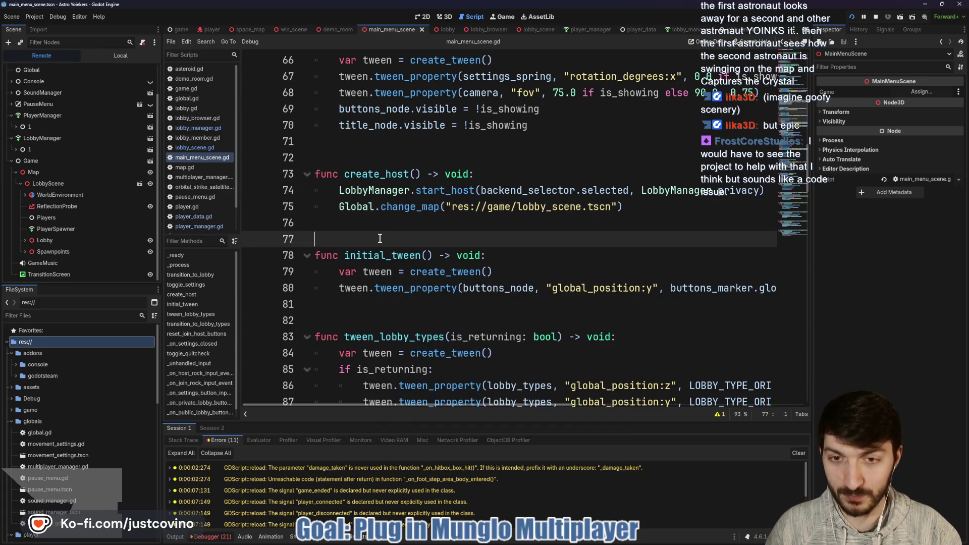
{"action": "left_click_drag", "start_coordinate": [388, 151], "coordinate": [417, 173]}
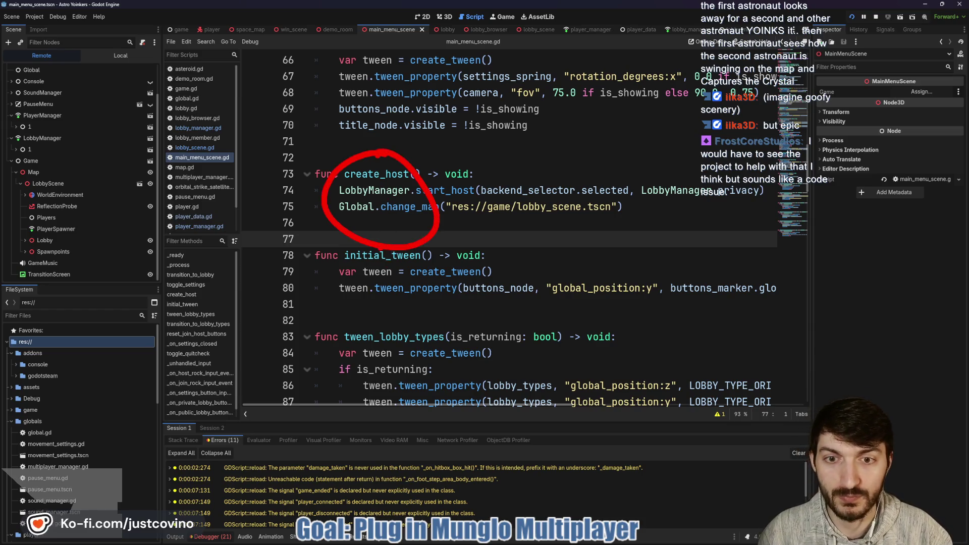
{"action": "mouse_move", "coordinate": [386, 237]}
{"action": "left_mouse_down"}
{"action": "mouse_move", "coordinate": [362, 321]}
{"action": "mouse_move", "coordinate": [391, 362]}
{"action": "left_mouse_up"}
{"action": "left_click_drag", "start_coordinate": [362, 321], "coordinate": [326, 359]}
{"action": "left_click_drag", "start_coordinate": [373, 282], "coordinate": [414, 298]}
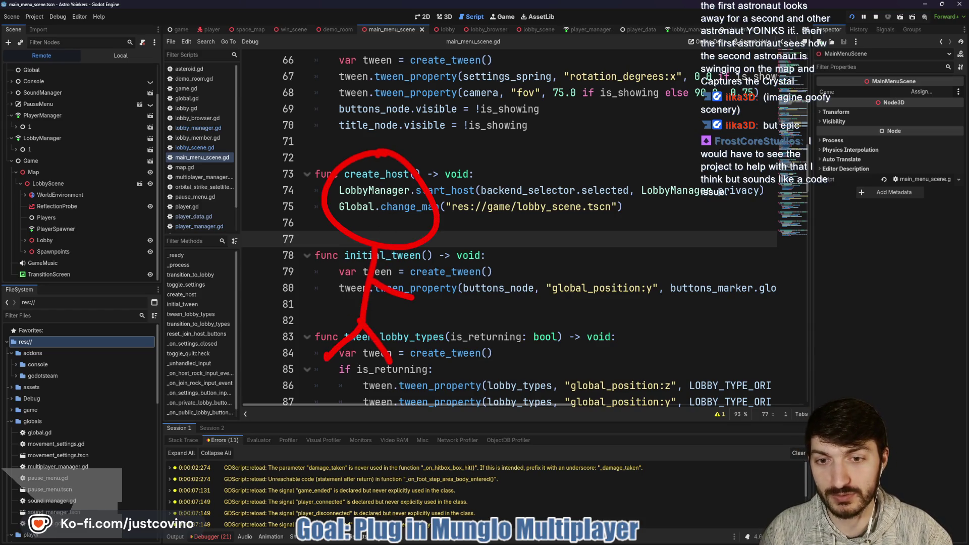
{"action": "mouse_move", "coordinate": [459, 256]}
{"action": "left_mouse_down"}
{"action": "mouse_move", "coordinate": [435, 299]}
{"action": "mouse_move", "coordinate": [435, 381]}
{"action": "mouse_move", "coordinate": [456, 361]}
{"action": "mouse_move", "coordinate": [462, 256]}
{"action": "left_mouse_up"}
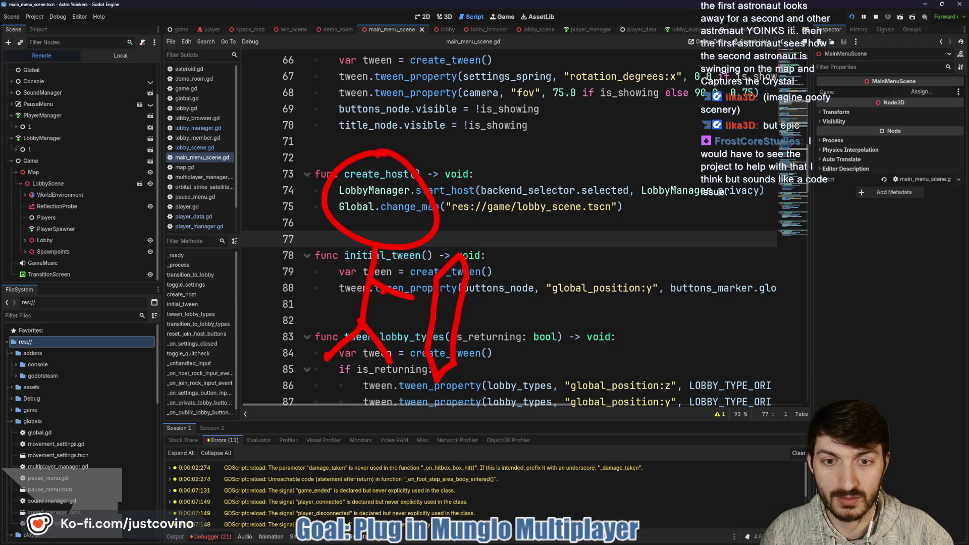
{"action": "left_click_drag", "start_coordinate": [368, 298], "coordinate": [424, 319]}
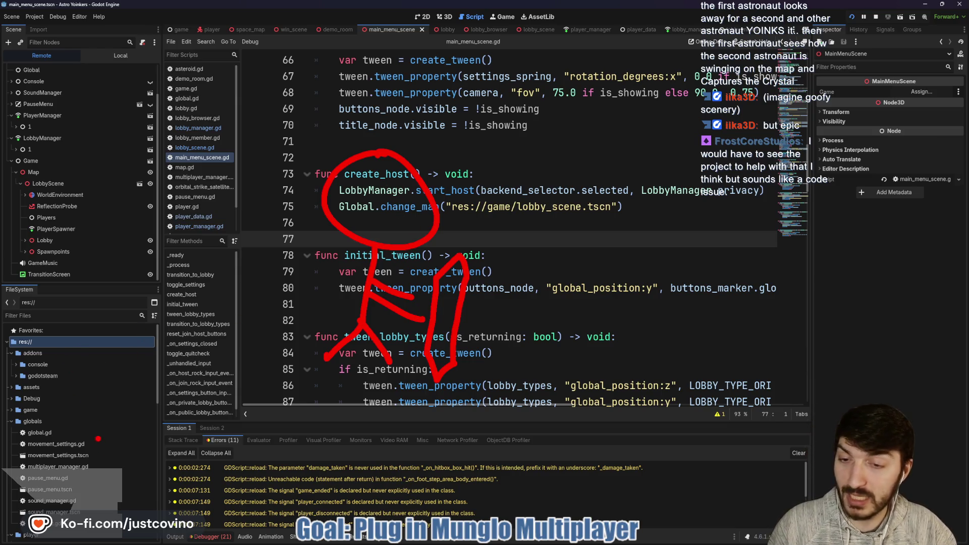
{"action": "mouse_move", "coordinate": [136, 349]}
{"action": "left_mouse_down"}
{"action": "mouse_move", "coordinate": [154, 354]}
{"action": "mouse_move", "coordinate": [121, 393]}
{"action": "mouse_move", "coordinate": [121, 456]}
{"action": "mouse_move", "coordinate": [156, 485]}
{"action": "left_mouse_up"}
{"action": "left_click_drag", "start_coordinate": [120, 460], "coordinate": [120, 490]}
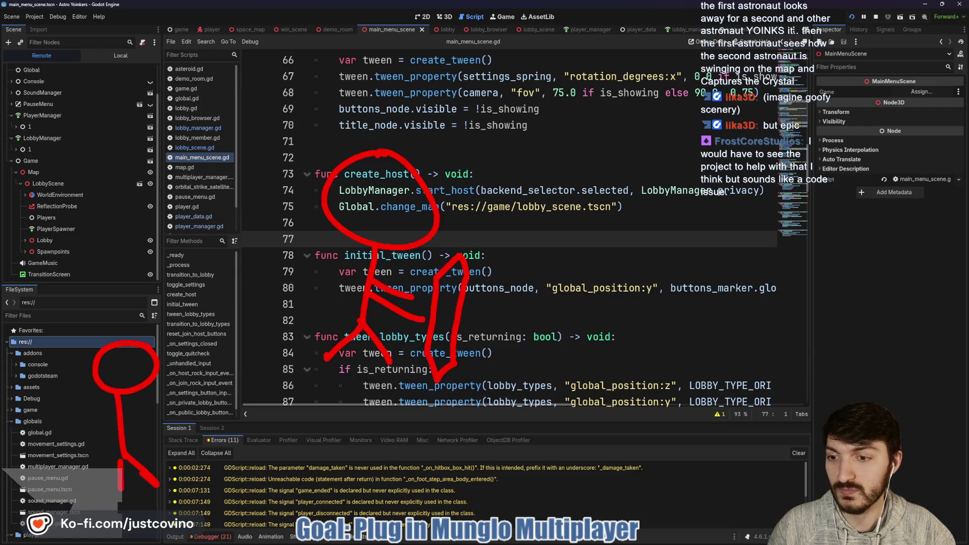
{"action": "mouse_move", "coordinate": [116, 416]}
{"action": "left_mouse_down"}
{"action": "mouse_move", "coordinate": [104, 450]}
{"action": "mouse_move", "coordinate": [150, 450]}
{"action": "mouse_move", "coordinate": [427, 356]}
{"action": "left_mouse_up"}
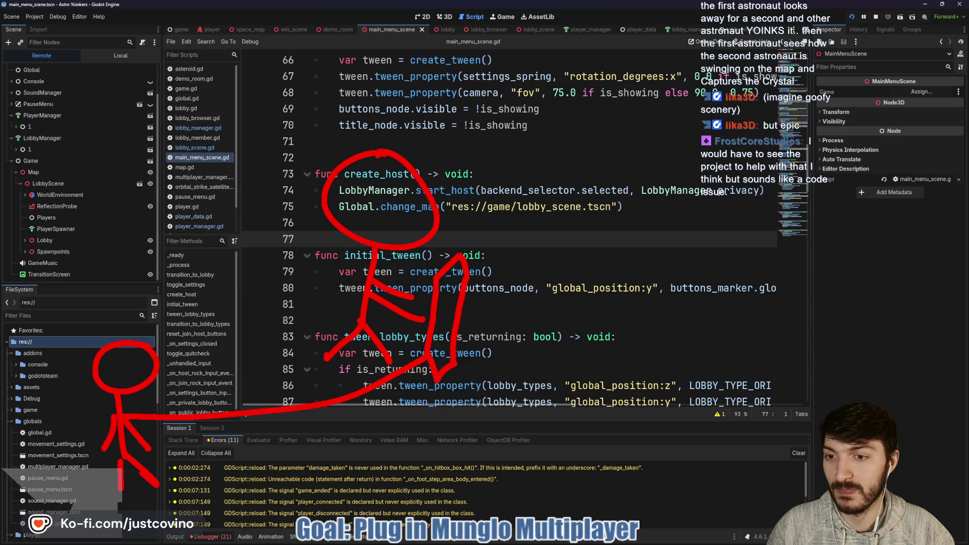
{"action": "mouse_move", "coordinate": [361, 176]}
{"action": "left_mouse_down"}
{"action": "mouse_move", "coordinate": [363, 203]}
{"action": "mouse_move", "coordinate": [384, 207]}
{"action": "mouse_move", "coordinate": [371, 184]}
{"action": "left_mouse_up"}
{"action": "left_click_drag", "start_coordinate": [399, 162], "coordinate": [400, 173]}
{"action": "left_click_drag", "start_coordinate": [354, 222], "coordinate": [399, 231]}
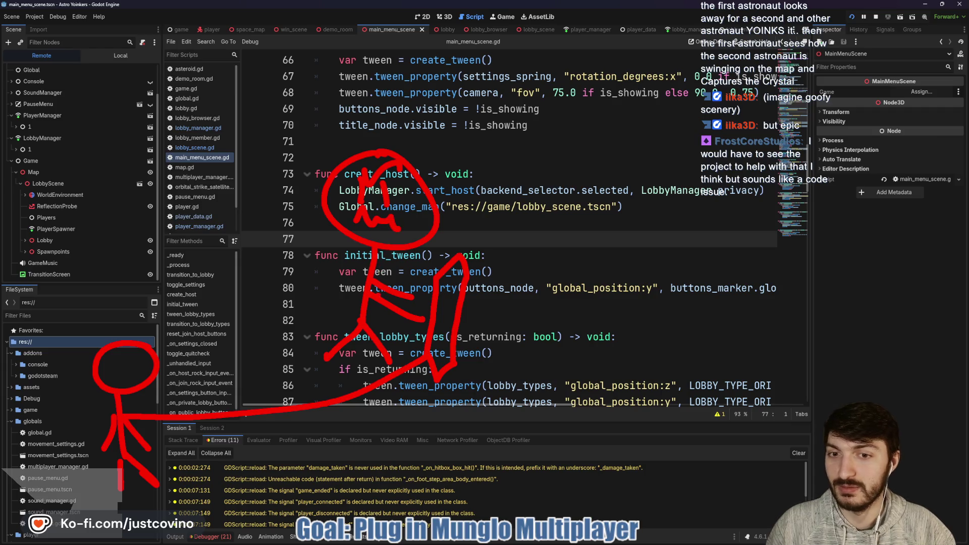
{"action": "left_click_drag", "start_coordinate": [362, 301], "coordinate": [309, 274]}
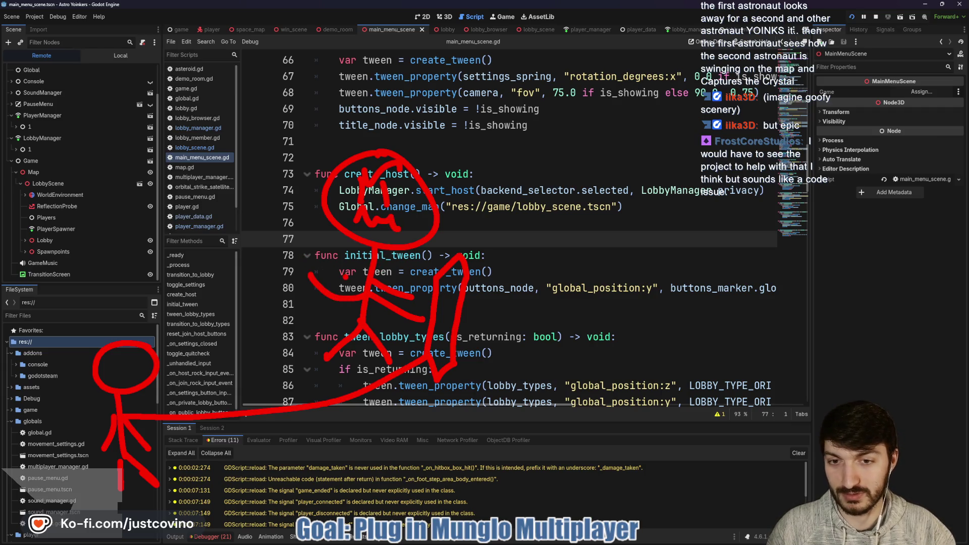
{"action": "key", "text": "ctrl+z"}
{"action": "key", "text": "ctrl+z"}
{"action": "key", "text": "ctrl+z"}
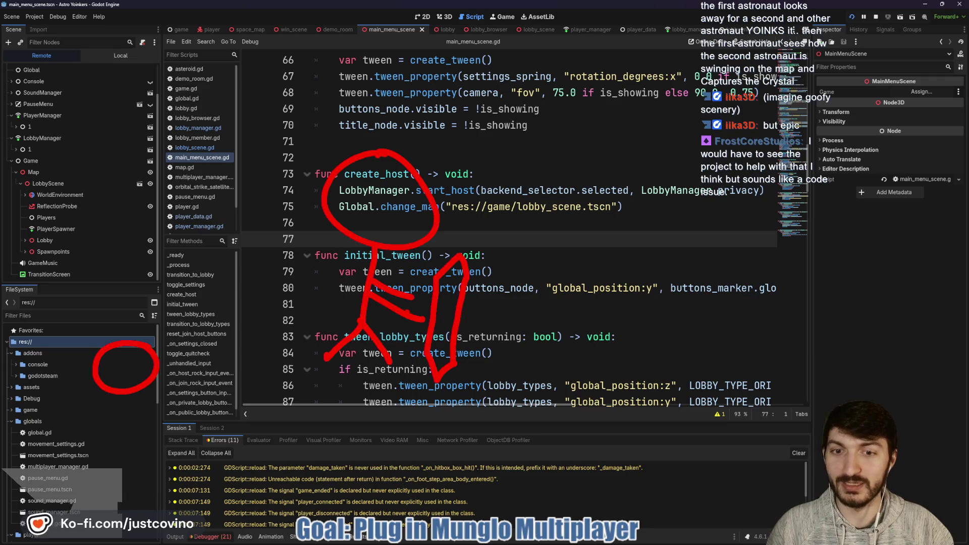
{"action": "key", "text": "ctrl+z"}
{"action": "key", "text": "ctrl+z"}
{"action": "key", "text": "ctrl+z"}
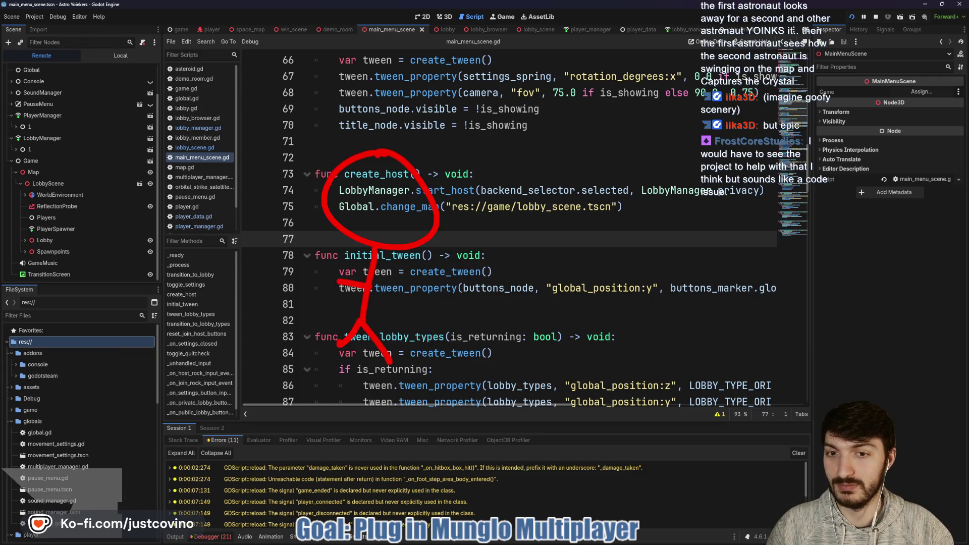
{"action": "mouse_move", "coordinate": [321, 269]}
{"action": "left_mouse_down"}
{"action": "mouse_move", "coordinate": [334, 265]}
{"action": "mouse_move", "coordinate": [322, 288]}
{"action": "left_mouse_up"}
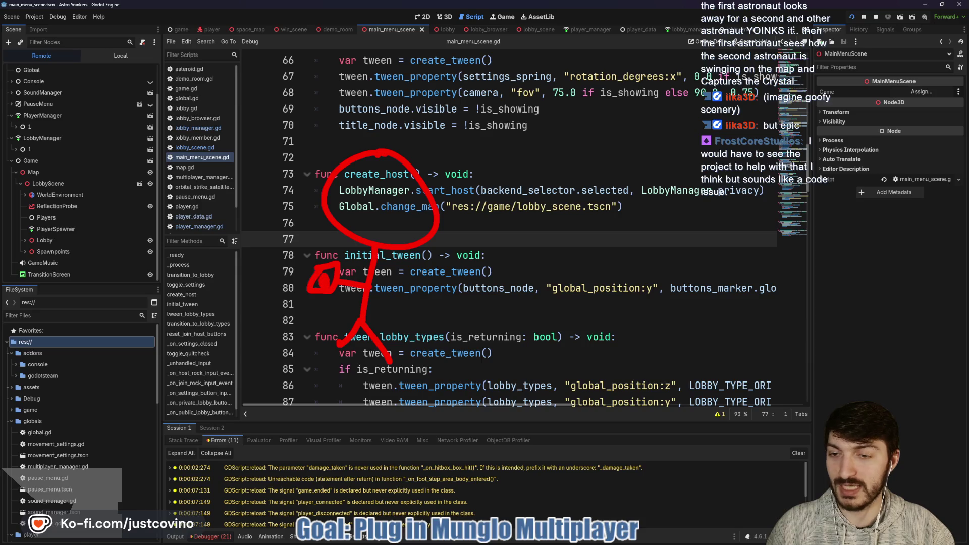
{"action": "left_click_drag", "start_coordinate": [90, 70], "coordinate": [89, 504]}
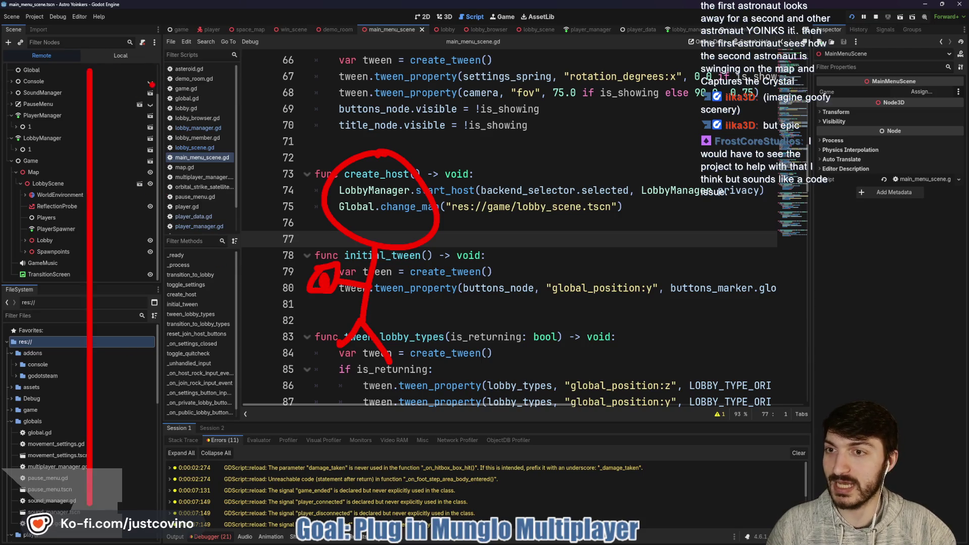
{"action": "mouse_move", "coordinate": [150, 65]}
{"action": "left_mouse_down"}
{"action": "mouse_move", "coordinate": [174, 428]}
{"action": "mouse_move", "coordinate": [151, 528]}
{"action": "mouse_move", "coordinate": [107, 326]}
{"action": "mouse_move", "coordinate": [113, 292]}
{"action": "left_mouse_up"}
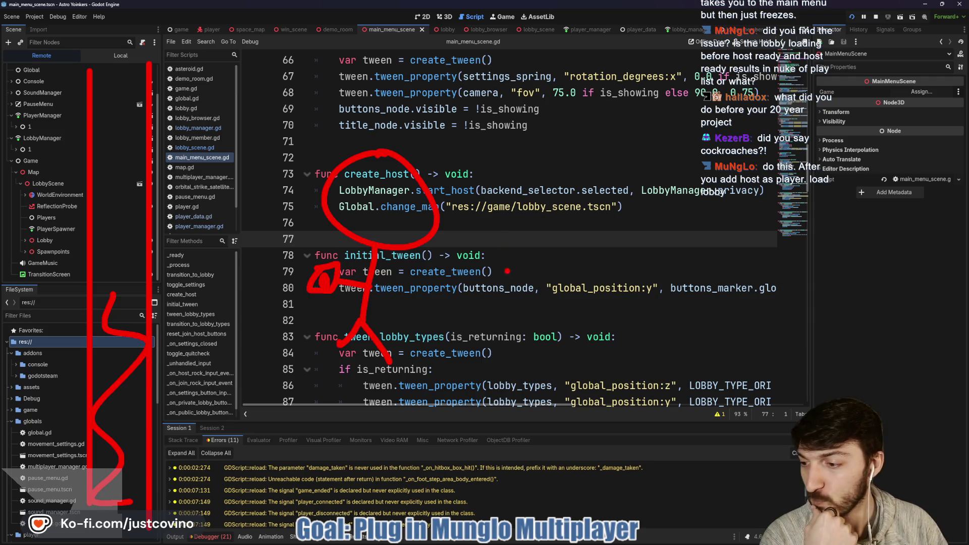
{"action": "key", "text": "Escape"}
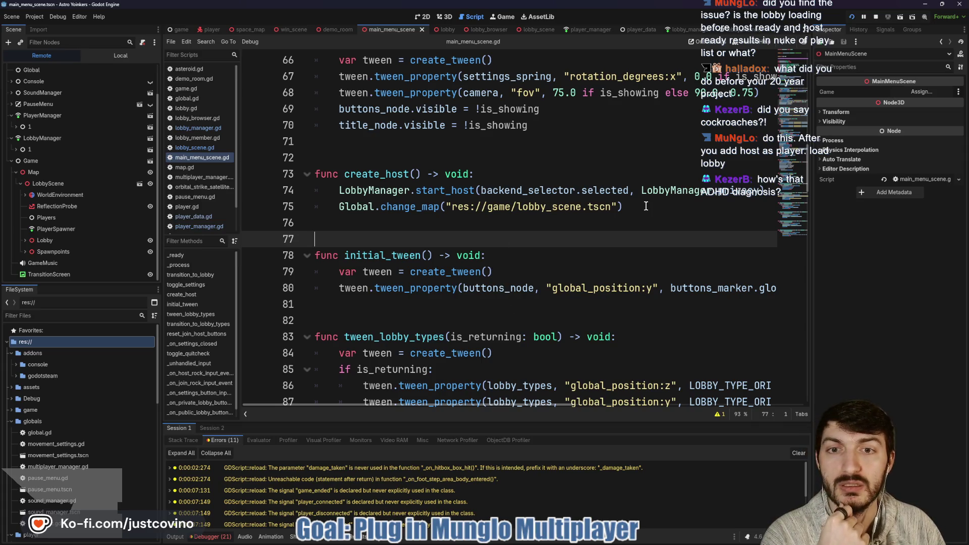
Delete the Global.change_map line from create_host and save main_menu_scene.gd
{"action": "left_click_drag", "start_coordinate": [645, 206], "coordinate": [329, 207]}
{"action": "key", "text": "BackSpace"}
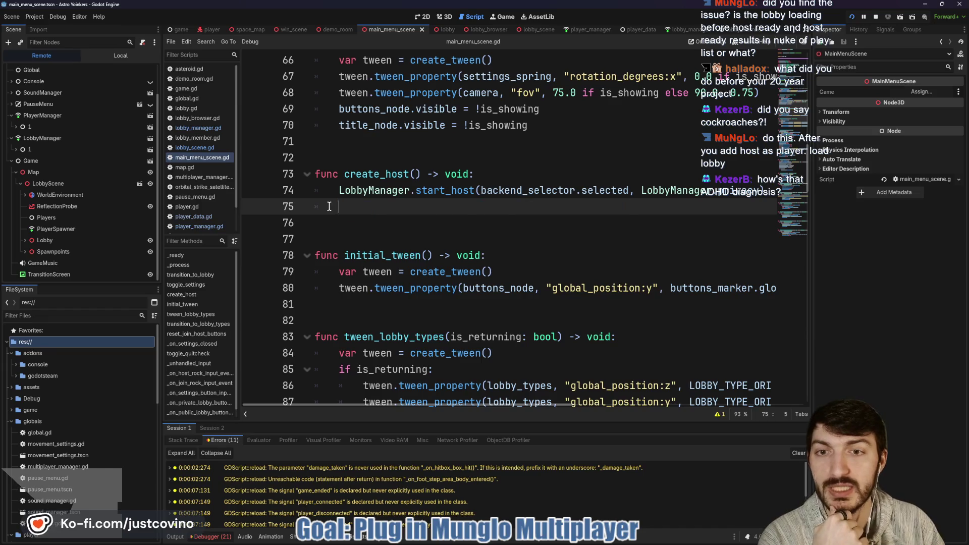
{"action": "key", "text": "BackSpace"}
{"action": "left_click", "coordinate": [389, 223]}
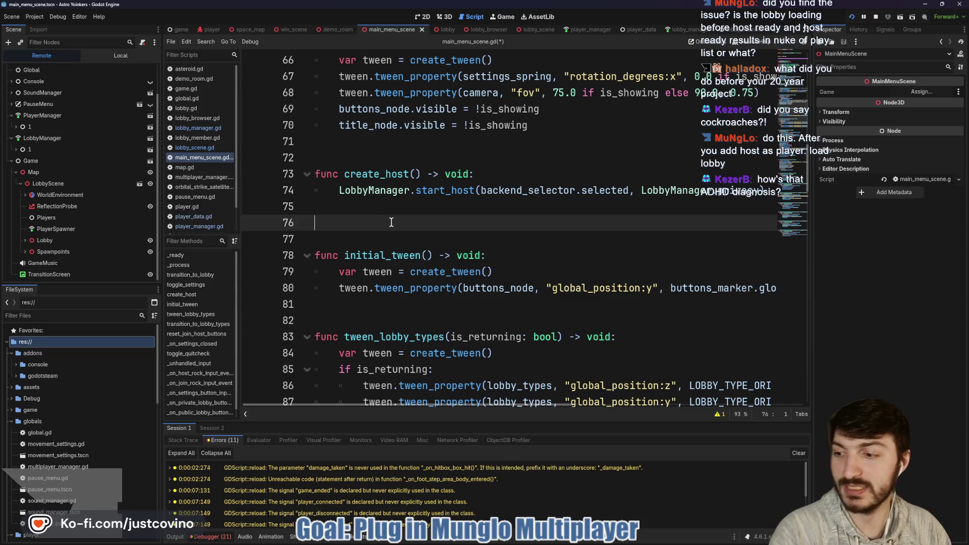
{"action": "key", "text": "ctrl+s"}
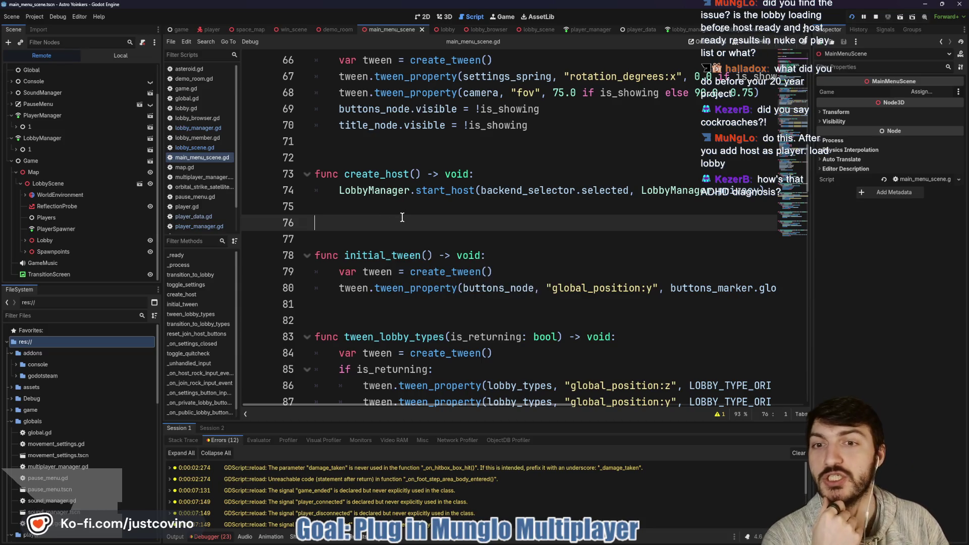
Remove the extra blank line before initial_tween and switch to player_manager.gd
{"action": "key", "text": "BackSpace"}
{"action": "left_click", "coordinate": [380, 158]}
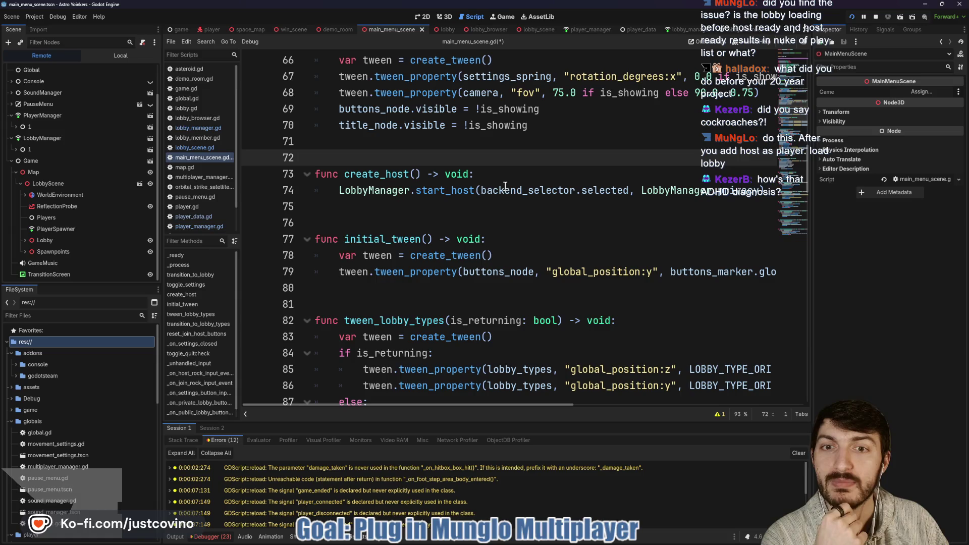
{"action": "left_click", "coordinate": [589, 30]}
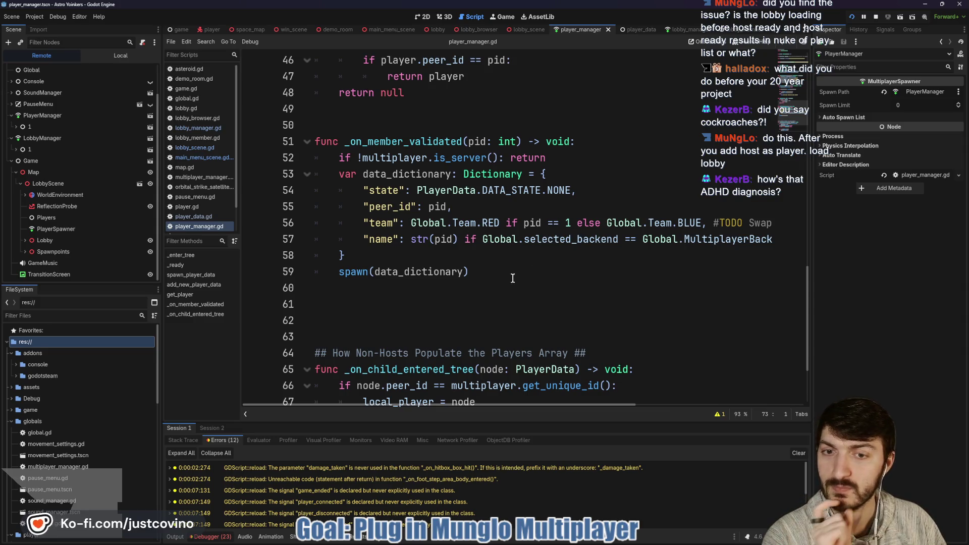
Look over player_manager.gd, selecting the _on_child_entered_tree reference on line 21
{"action": "scroll", "coordinate": [498, 282], "scroll_direction": "up", "scroll_amount": 4}
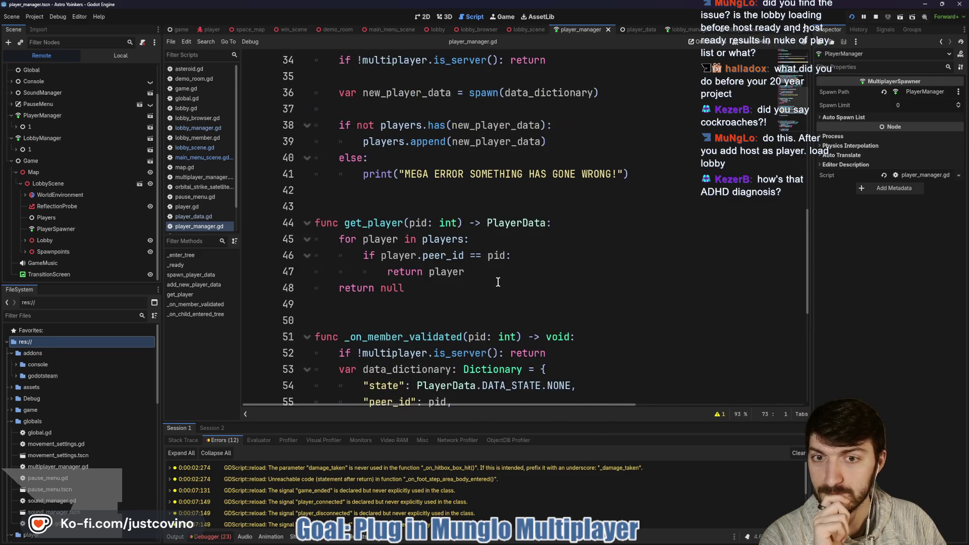
{"action": "scroll", "coordinate": [498, 283], "scroll_direction": "up", "scroll_amount": 3}
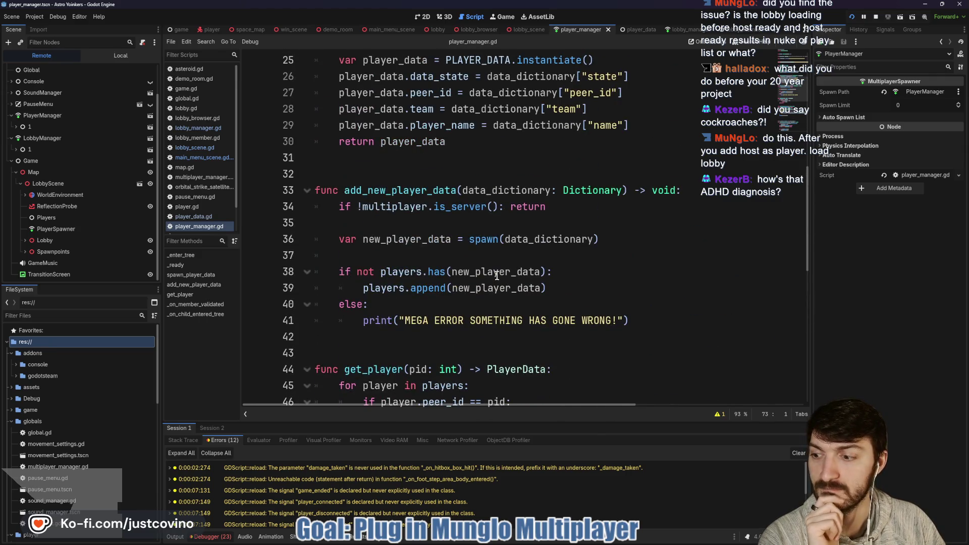
{"action": "scroll", "coordinate": [497, 275], "scroll_direction": "up", "scroll_amount": 6}
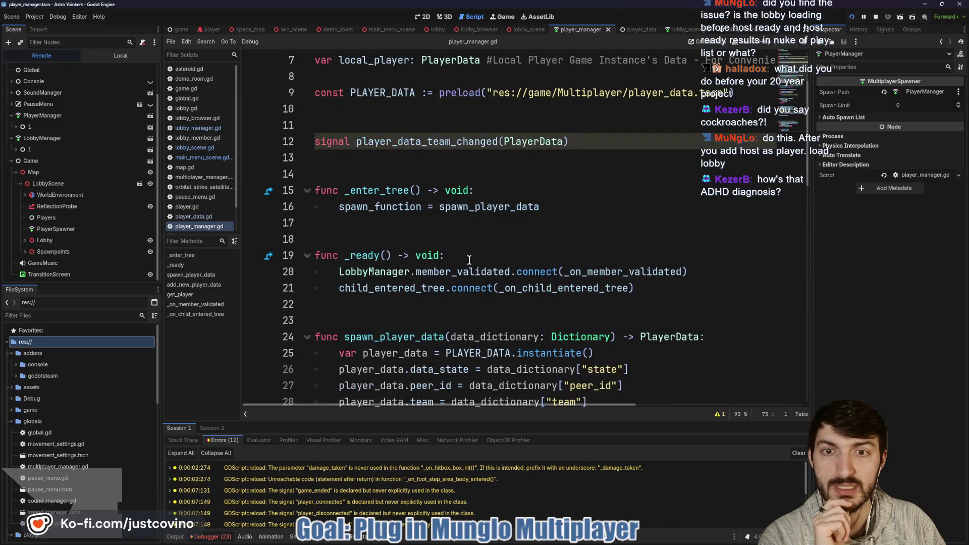
{"action": "scroll", "coordinate": [407, 215], "scroll_direction": "down", "scroll_amount": 2}
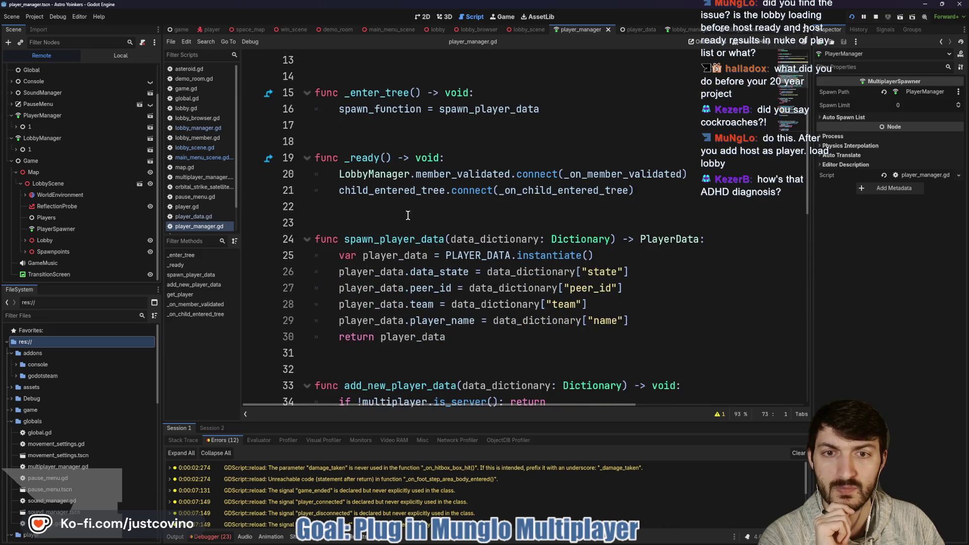
{"action": "double_click", "coordinate": [543, 190]}
{"action": "scroll", "coordinate": [485, 229], "scroll_direction": "down", "scroll_amount": 10}
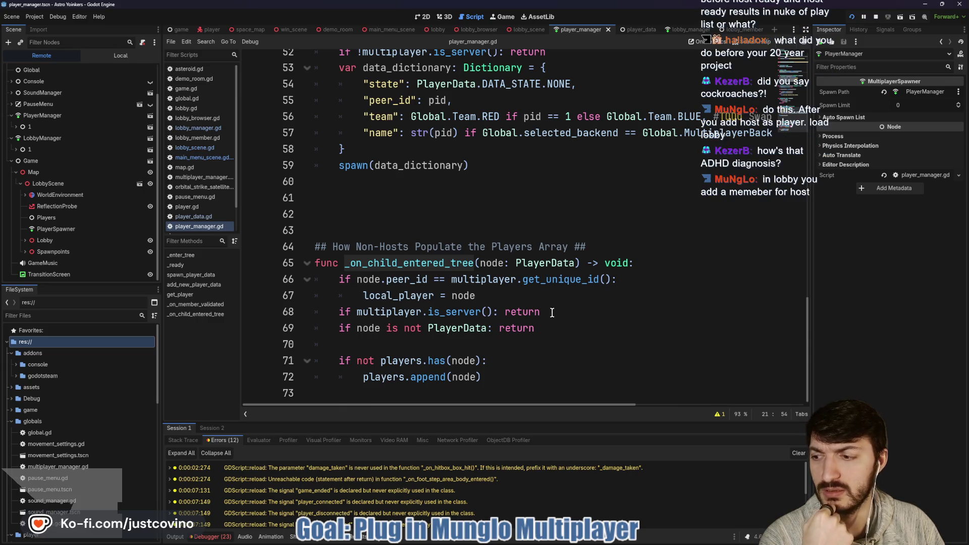
{"action": "scroll", "coordinate": [553, 313], "scroll_direction": "up", "scroll_amount": 3}
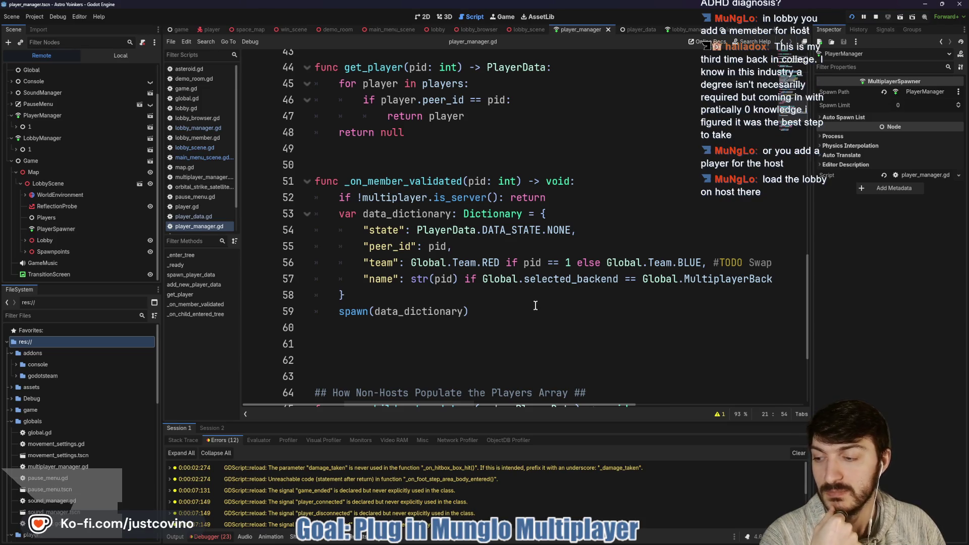
Delete the two surplus blank lines after _on_member_validated, saving the script each time
{"action": "left_click", "coordinate": [367, 353]}
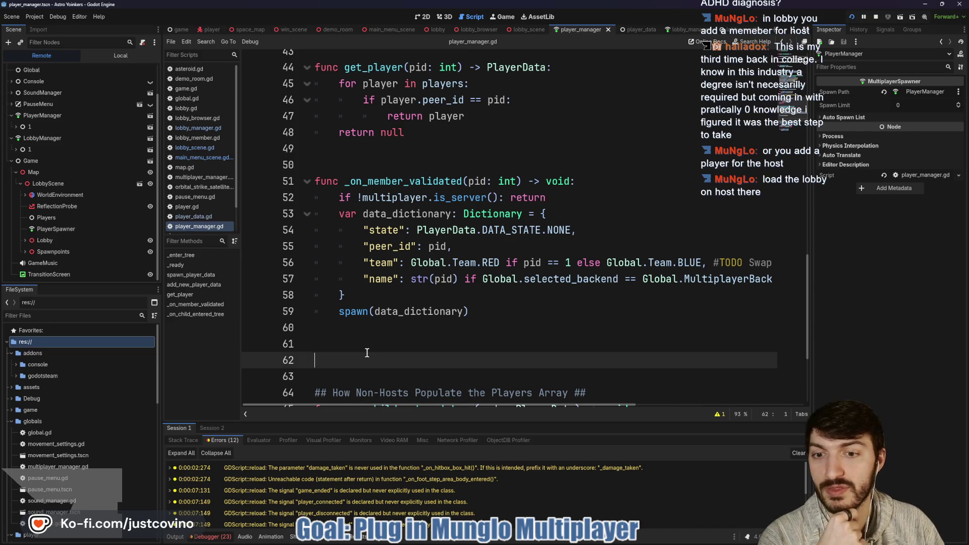
{"action": "key", "text": "BackSpace"}
{"action": "key", "text": "ctrl+s"}
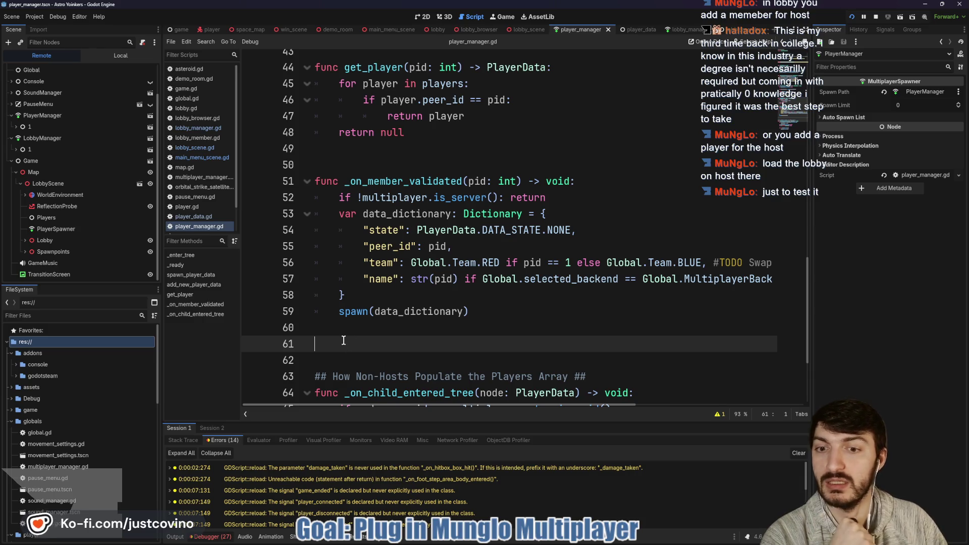
{"action": "key", "text": "BackSpace"}
{"action": "key", "text": "ctrl+s"}
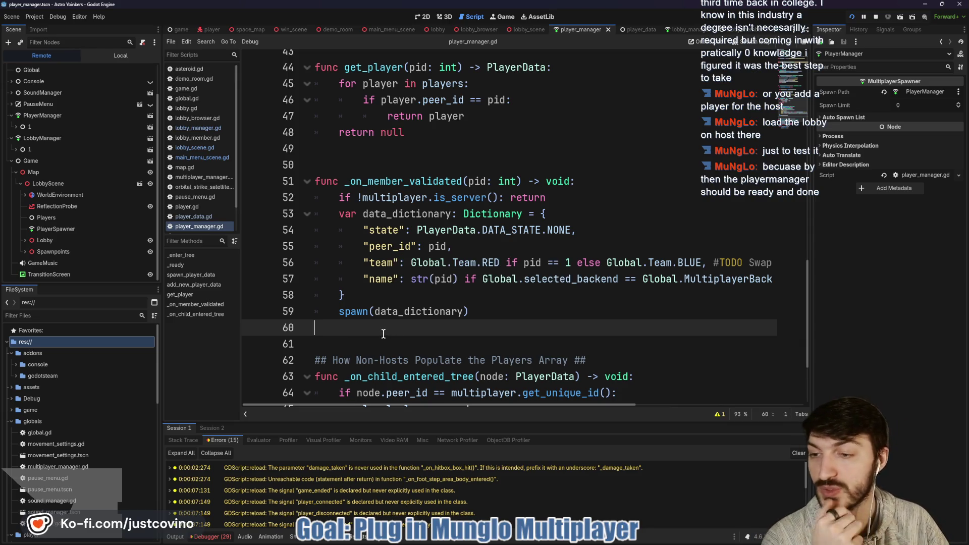
Review the code on lines 50 to 67 by selecting it briefly
{"action": "scroll", "coordinate": [469, 334], "scroll_direction": "down", "scroll_amount": 1}
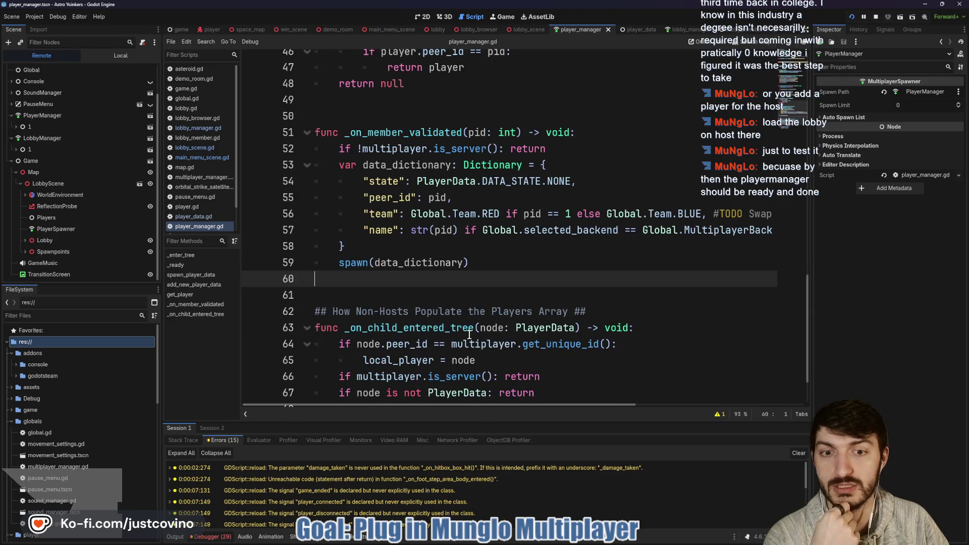
{"action": "left_click_drag", "start_coordinate": [550, 392], "coordinate": [291, 118]}
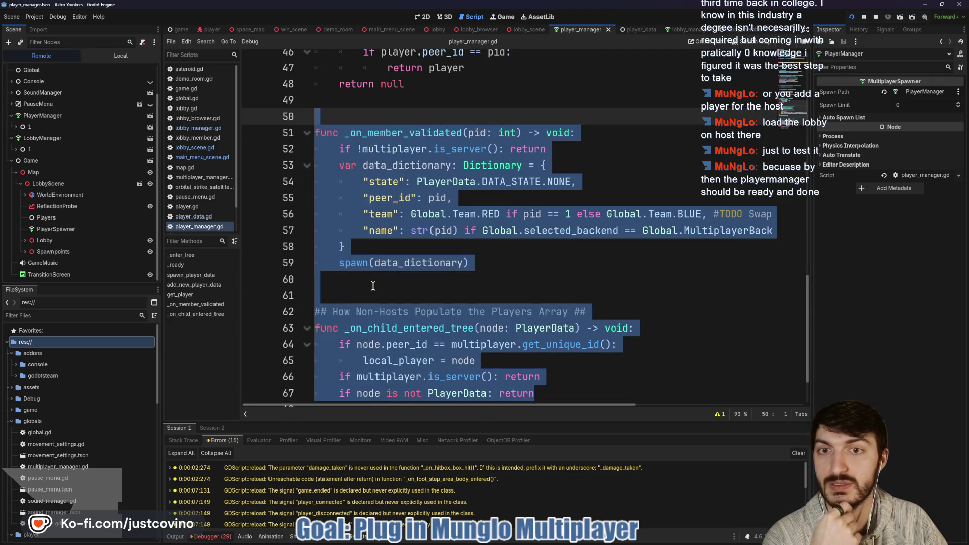
{"action": "left_click", "coordinate": [372, 284]}
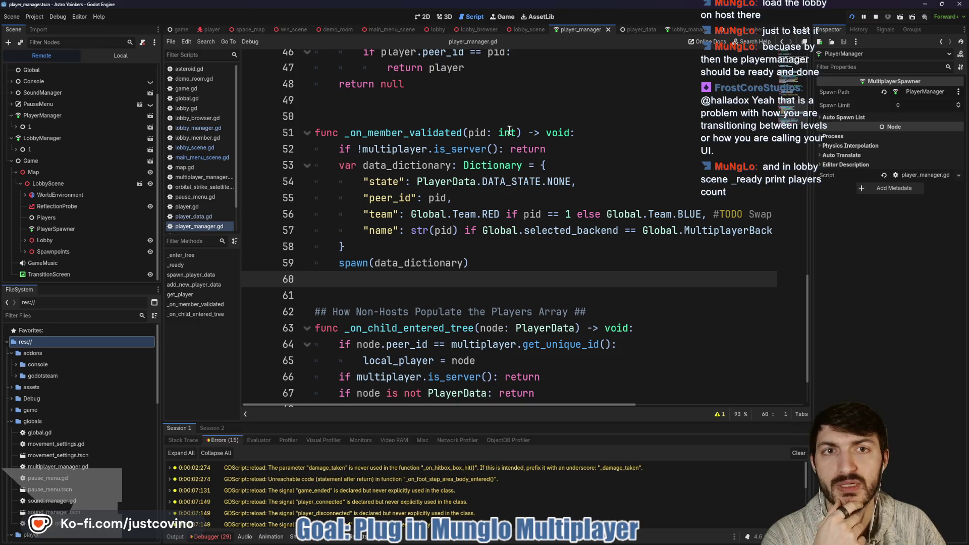
In lobby_scene.gd's _ready, add a print("player count") line and move it above the for loop
{"action": "left_click", "coordinate": [525, 30]}
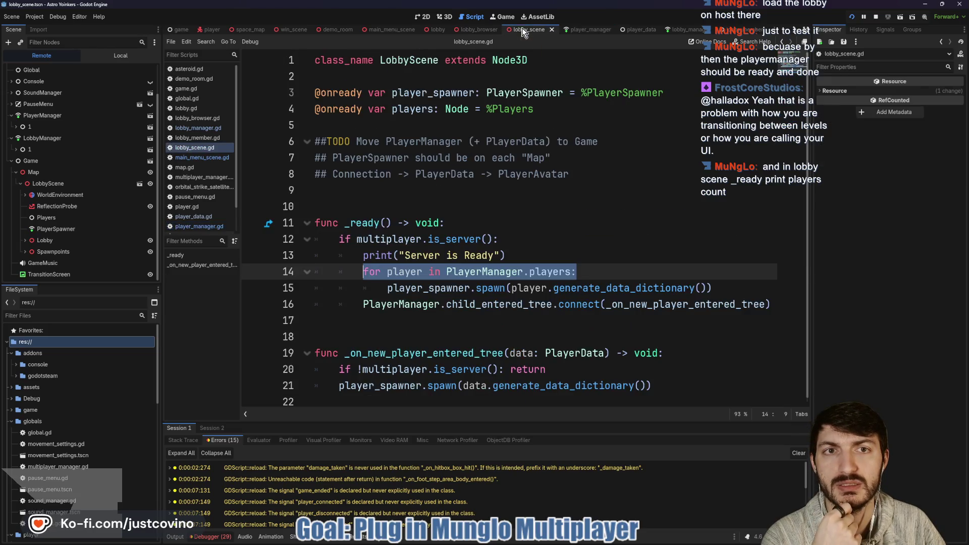
{"action": "left_click", "coordinate": [550, 255]}
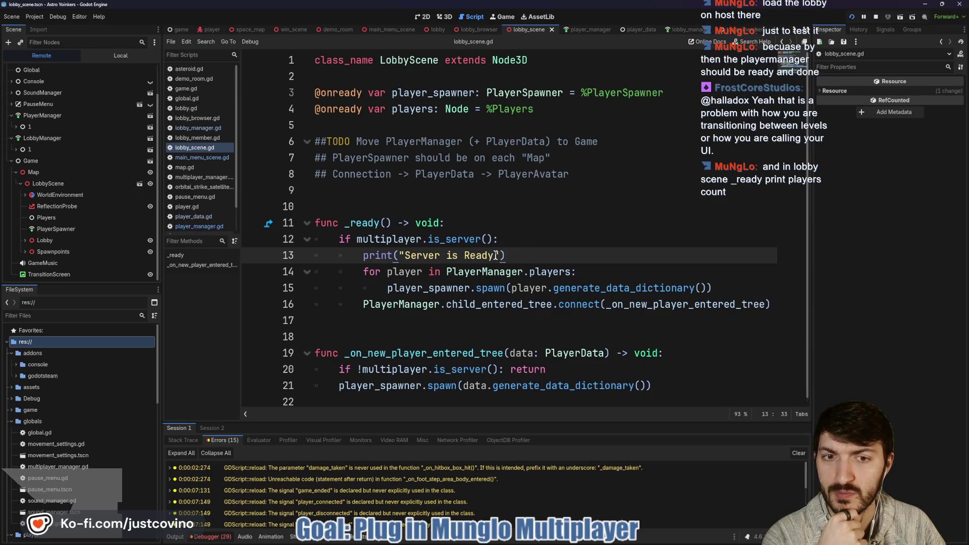
{"action": "left_click", "coordinate": [590, 273]}
{"action": "key", "text": "Return"}
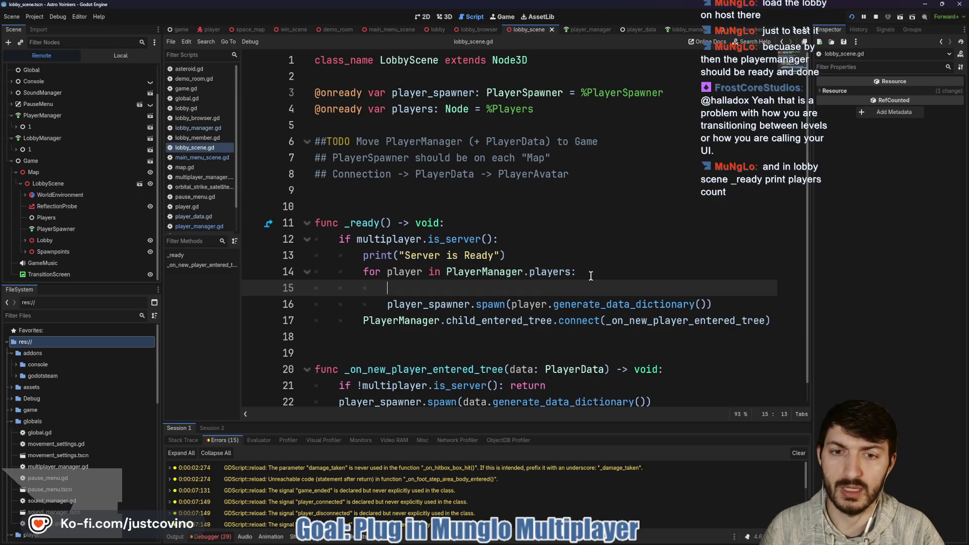
{"action": "type", "text": "print("}
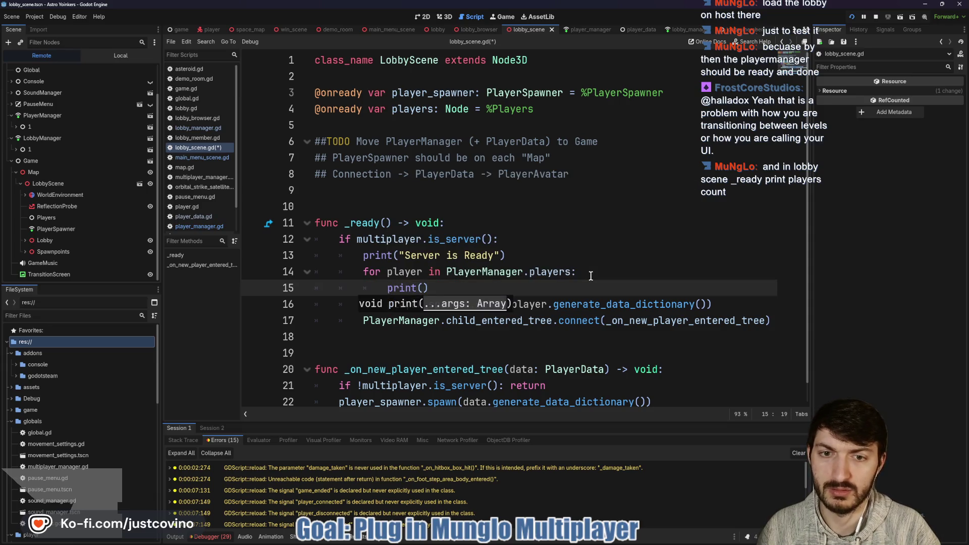
{"action": "type", "text": "pla"}
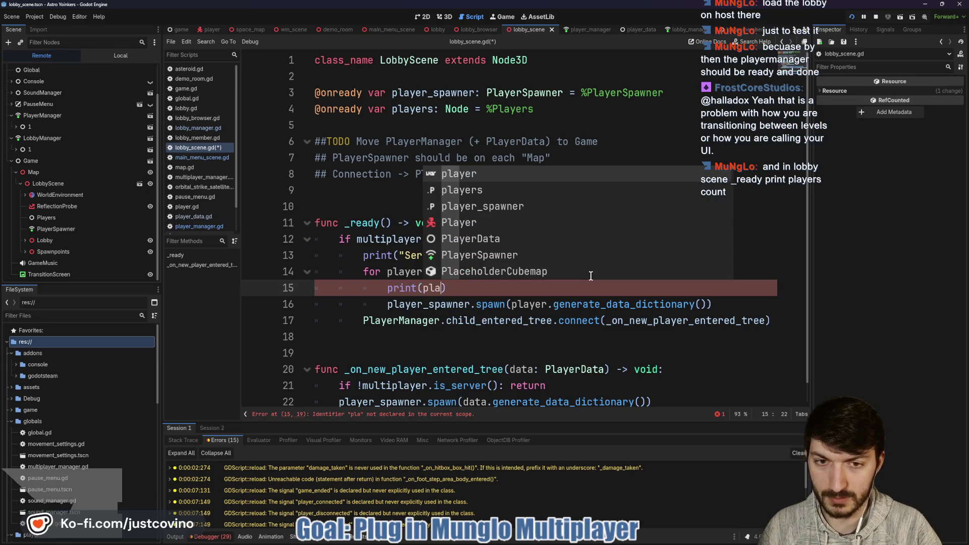
{"action": "key", "text": "BackSpace"}
{"action": "key", "text": "BackSpace"}
{"action": "key", "text": "BackSpace"}
{"action": "type", "text": "\"pla"}
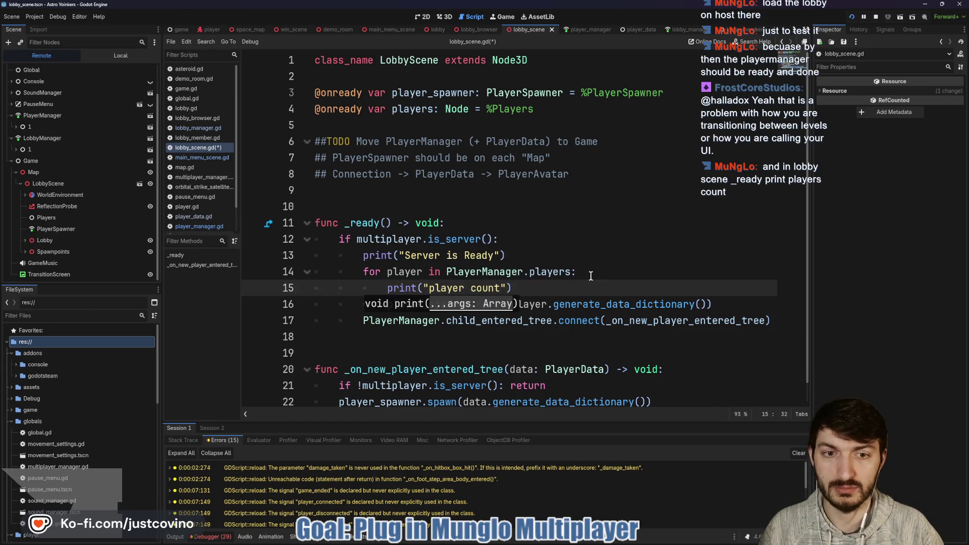
{"action": "type", "text": "\""}
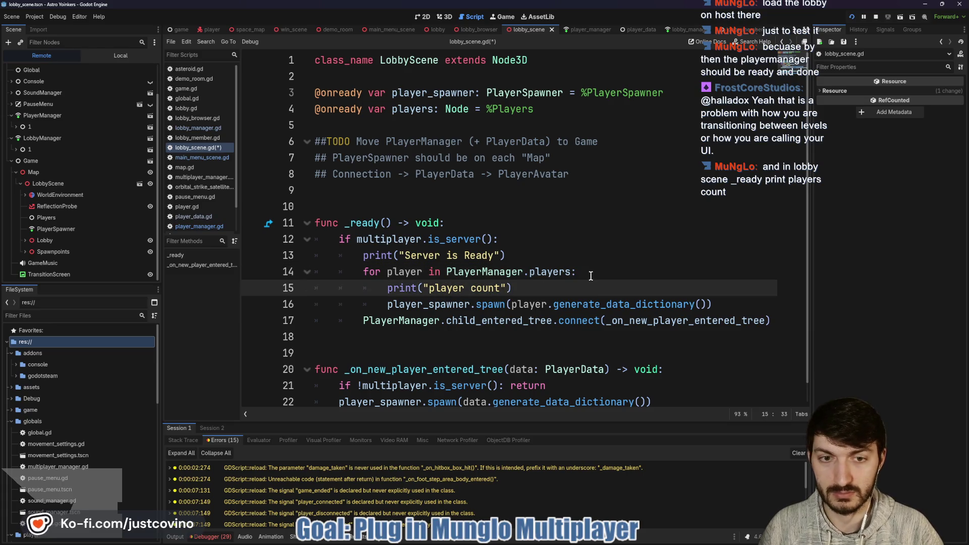
{"action": "key", "text": "shift+Home"}
{"action": "key", "text": "shift+Home"}
{"action": "key", "text": "alt+Up"}
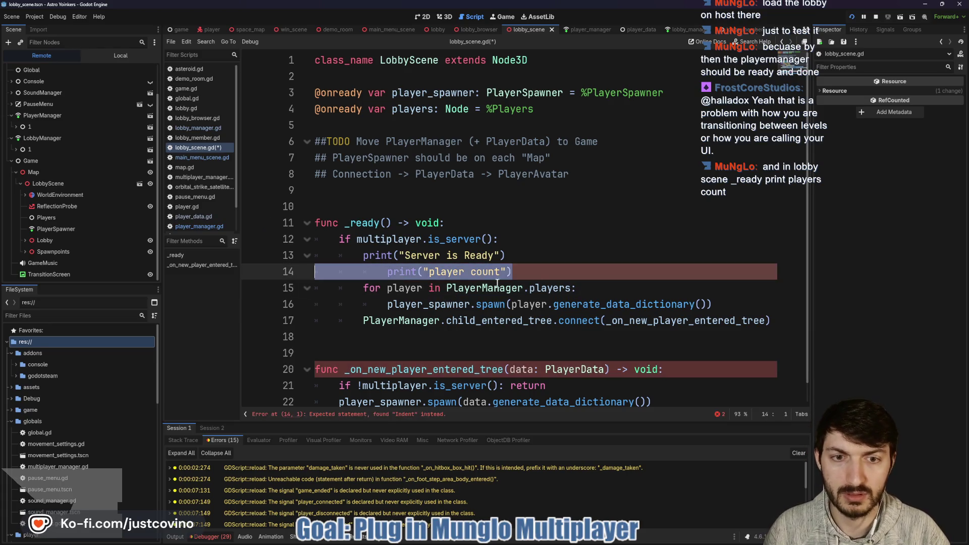
Append PlayerManager.players.size() to the print, fix line 14's indentation, and save
{"action": "left_click", "coordinate": [508, 272]}
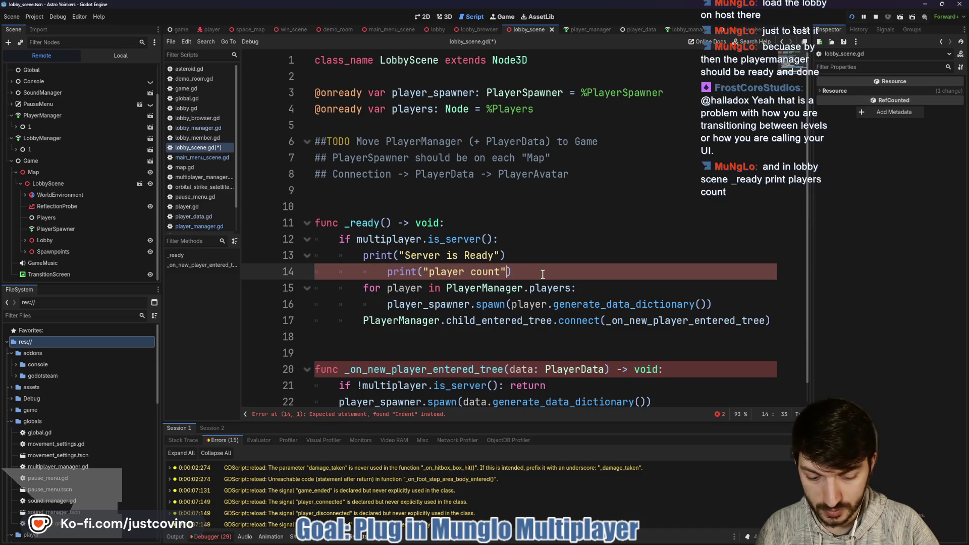
{"action": "type", "text": ", PlayerMan"}
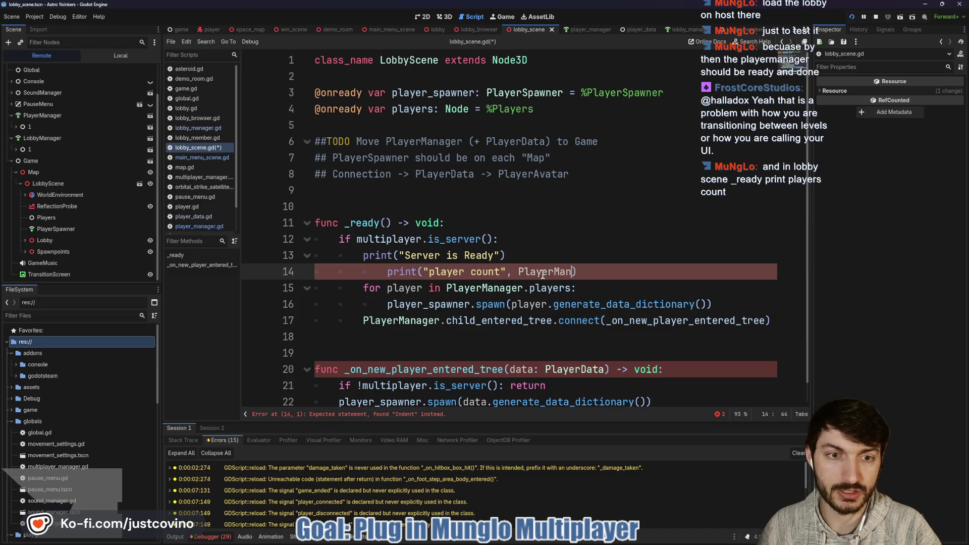
{"action": "type", "text": "ag"}
{"action": "type", "text": "er.players.si"}
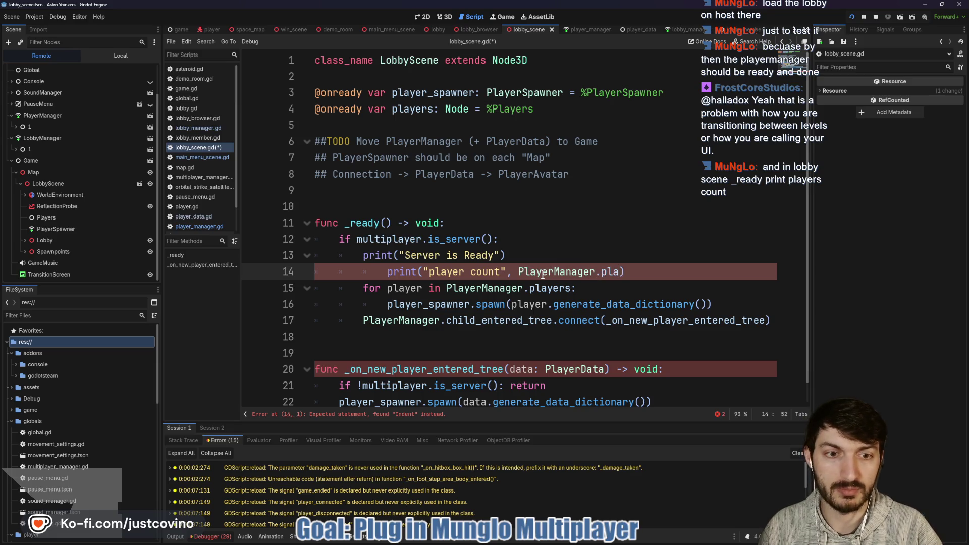
{"action": "type", "text": "ze()"}
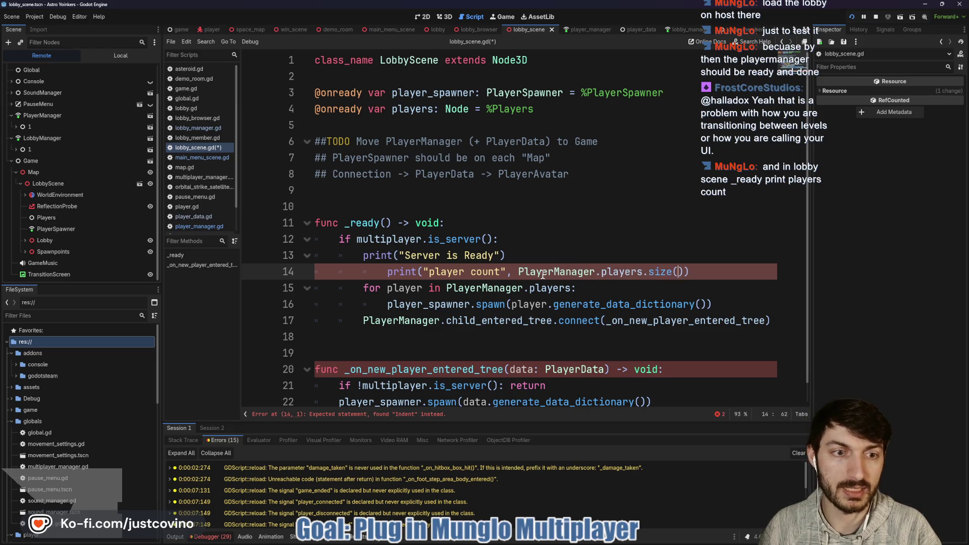
{"action": "left_click", "coordinate": [388, 272]}
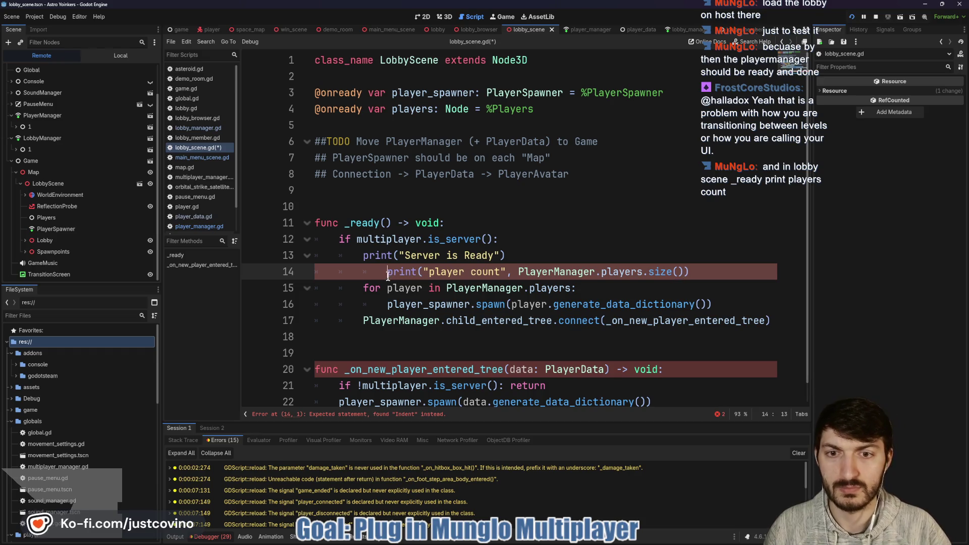
{"action": "key", "text": "BackSpace"}
{"action": "left_click", "coordinate": [369, 299]}
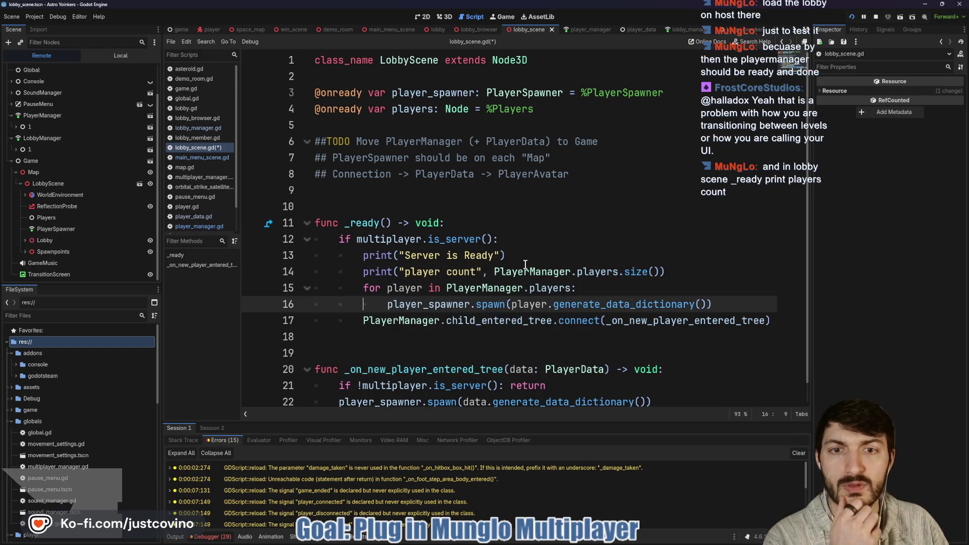
{"action": "left_click", "coordinate": [565, 170]}
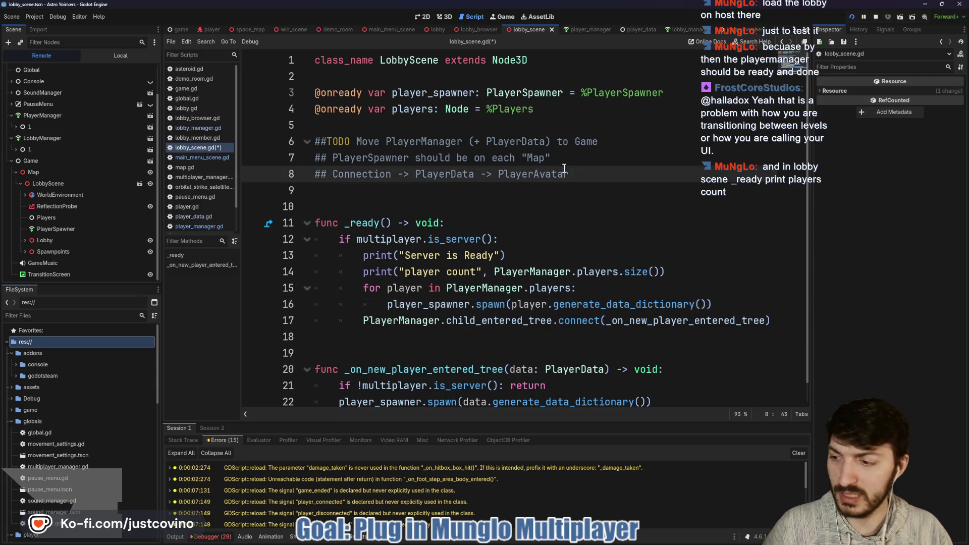
{"action": "key", "text": "ctrl+s"}
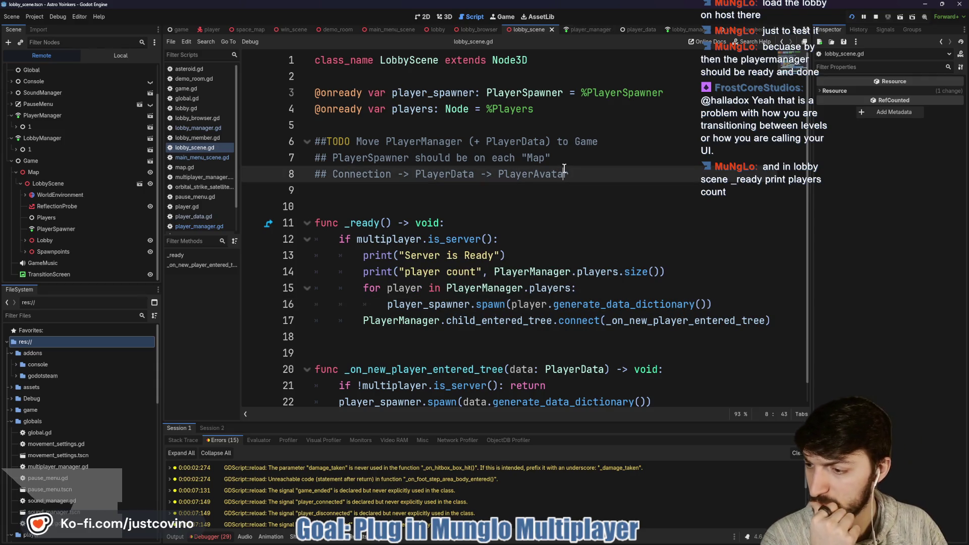
Glance at player_manager.gd, then open main_menu_scene and orbit its 3D view
{"action": "left_click", "coordinate": [585, 30]}
{"action": "scroll", "coordinate": [501, 299], "scroll_direction": "up", "scroll_amount": 3}
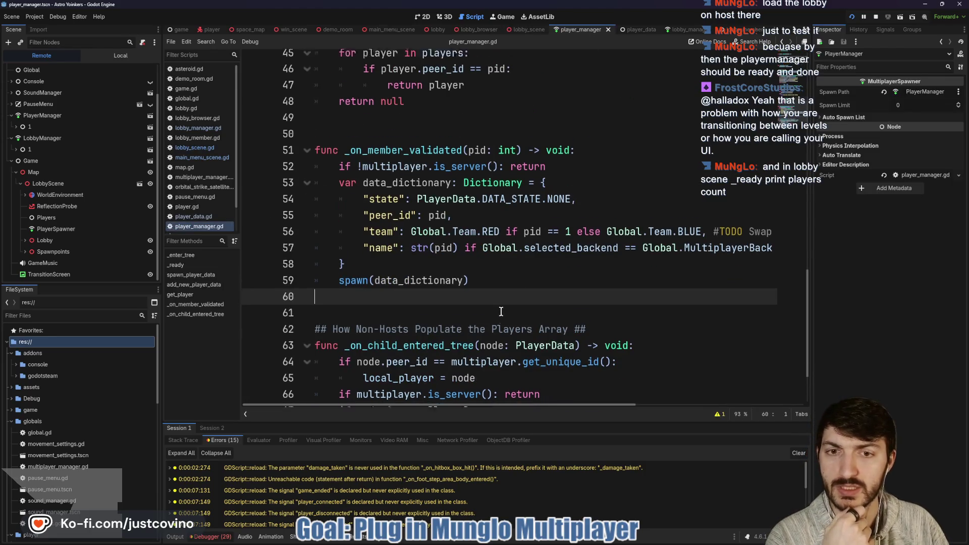
{"action": "left_click", "coordinate": [400, 29]}
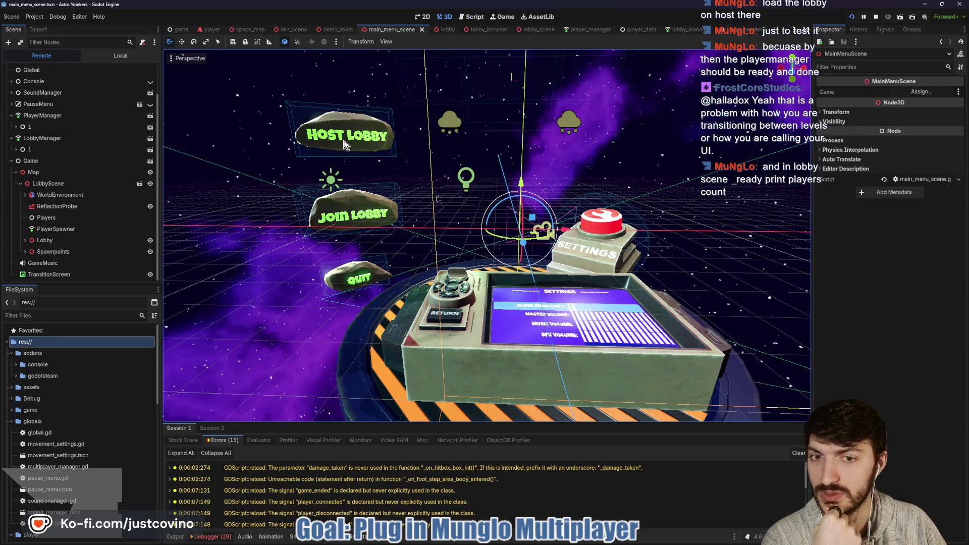
{"action": "left_click_drag", "start_coordinate": [549, 274], "coordinate": [549, 213]}
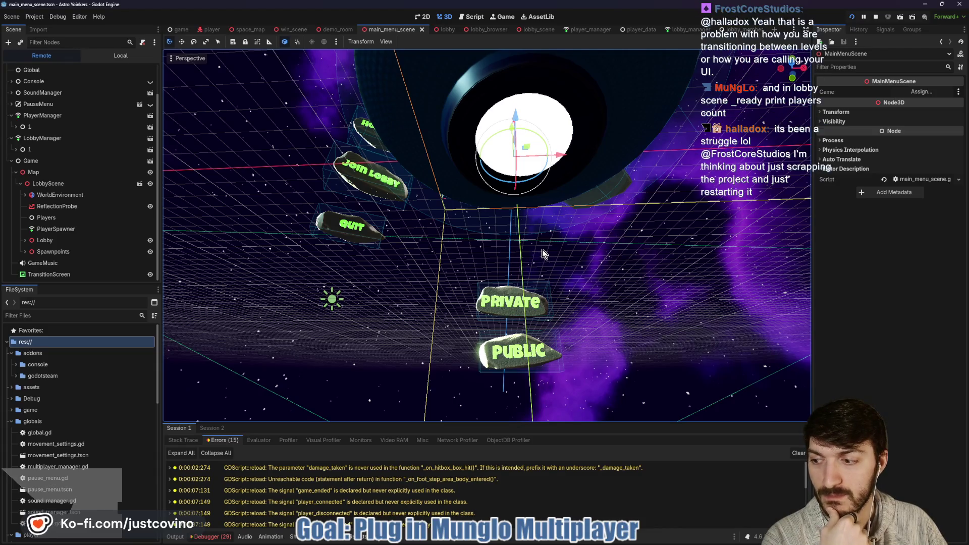
{"action": "mouse_move", "coordinate": [542, 249]}
{"action": "left_mouse_down"}
{"action": "mouse_move", "coordinate": [547, 289]}
{"action": "mouse_move", "coordinate": [523, 284]}
{"action": "left_mouse_up"}
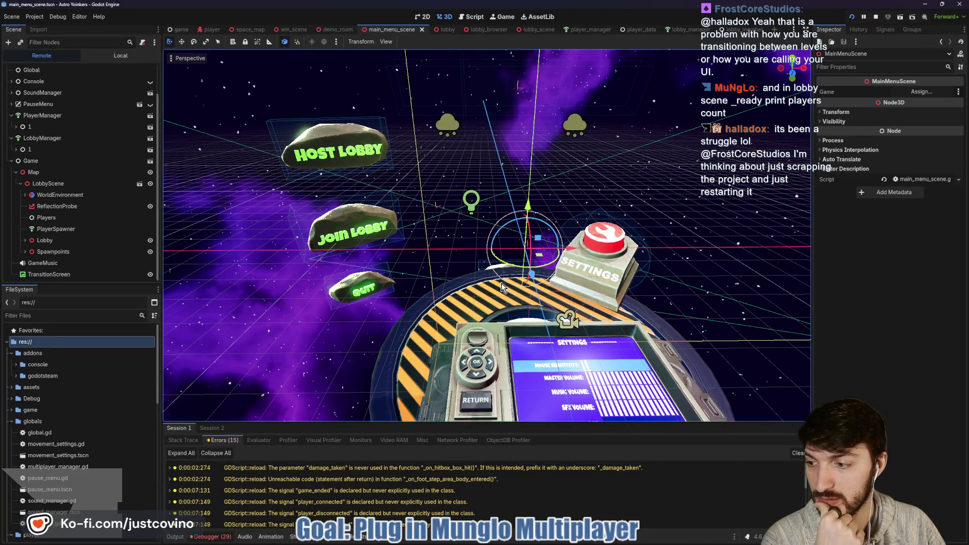
{"action": "mouse_move", "coordinate": [502, 302]}
{"action": "left_mouse_down"}
{"action": "mouse_move", "coordinate": [499, 255]}
{"action": "mouse_move", "coordinate": [503, 297]}
{"action": "left_mouse_up"}
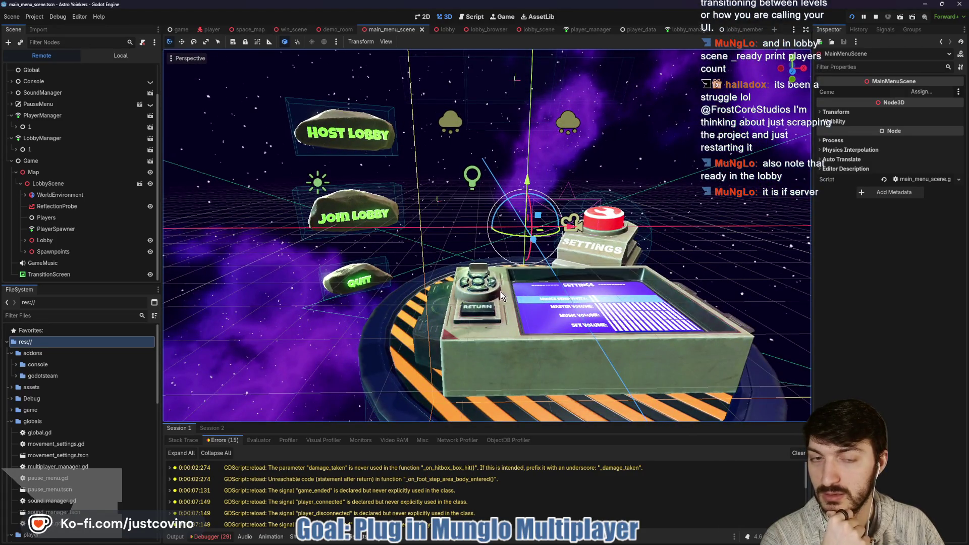
Go through the lobby and lobby browser scenes to lobby_scene.gd, selecting its player count print line
{"action": "left_click", "coordinate": [438, 30]}
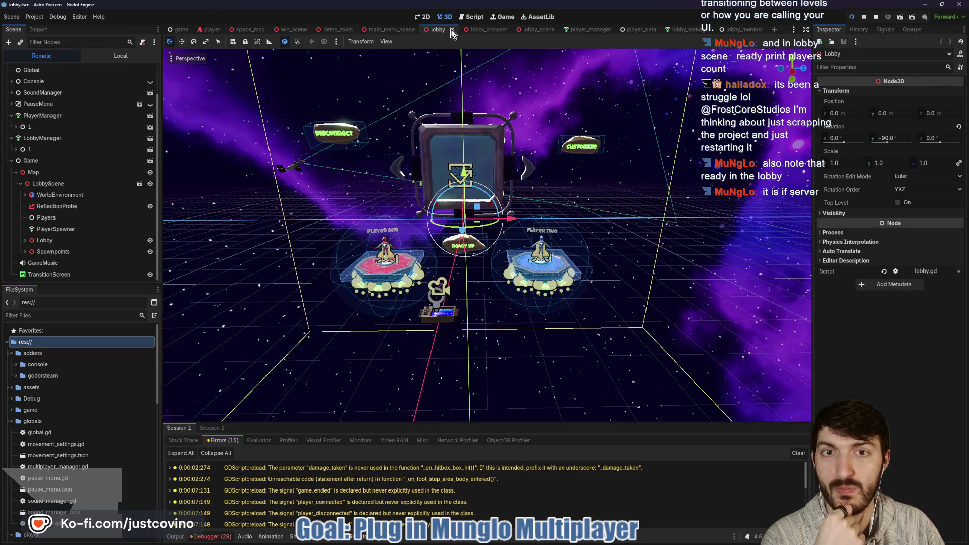
{"action": "left_click", "coordinate": [477, 30]}
{"action": "left_click", "coordinate": [529, 29]}
{"action": "left_click", "coordinate": [472, 17]}
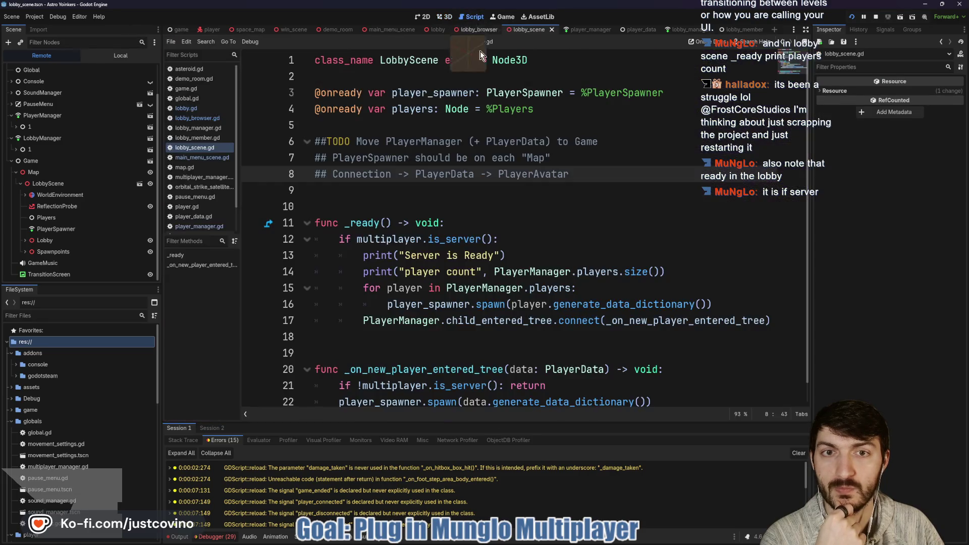
{"action": "left_click", "coordinate": [414, 239]}
{"action": "left_click_drag", "start_coordinate": [523, 256], "coordinate": [363, 255]}
{"action": "triple_click", "coordinate": [631, 272]}
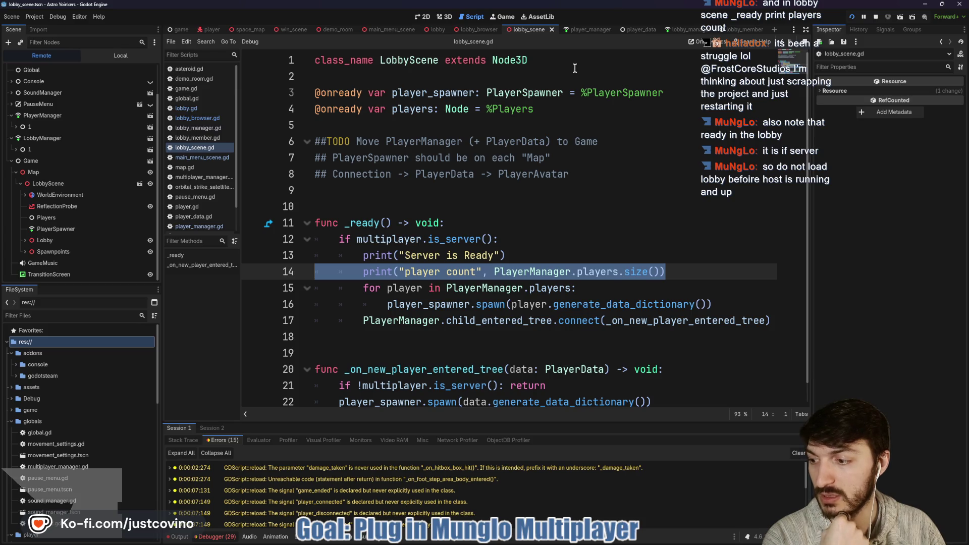
Scroll through player_manager.gd, then return to the lobby_scene.gd script
{"action": "left_click", "coordinate": [586, 30]}
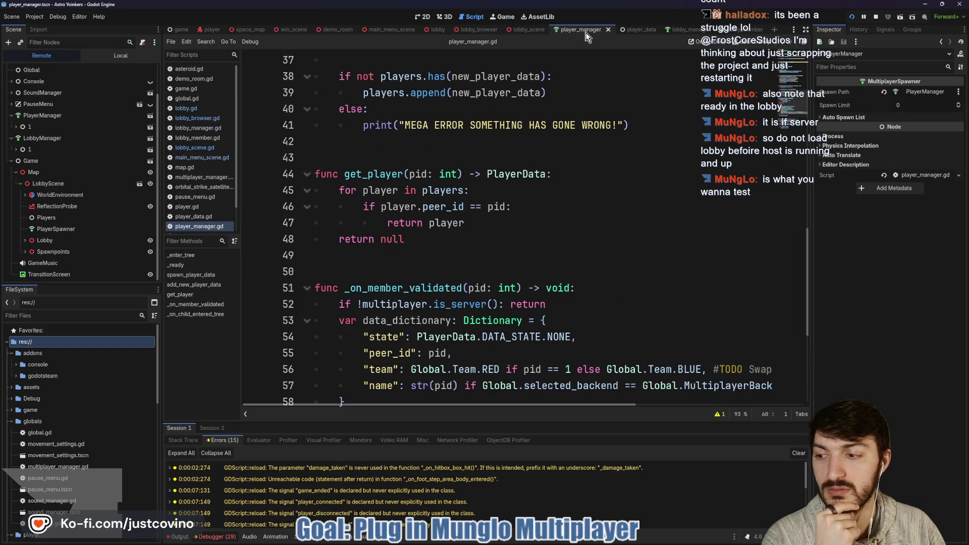
{"action": "scroll", "coordinate": [513, 175], "scroll_direction": "up", "scroll_amount": 5}
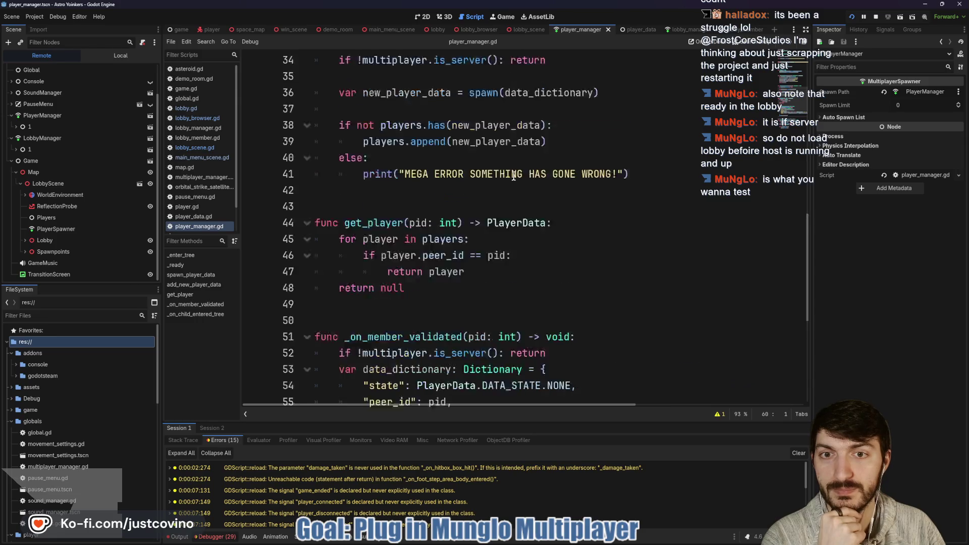
{"action": "scroll", "coordinate": [491, 192], "scroll_direction": "down", "scroll_amount": 1}
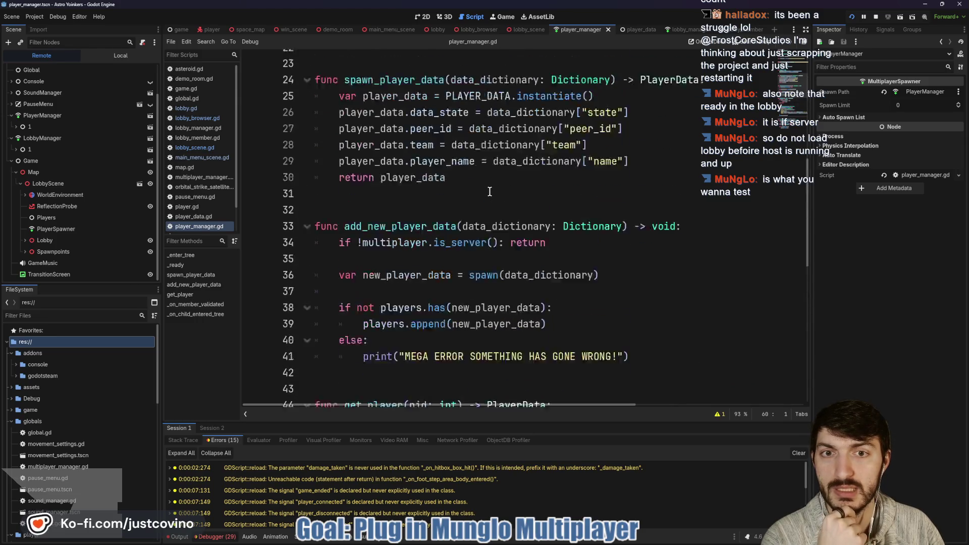
{"action": "scroll", "coordinate": [490, 191], "scroll_direction": "up", "scroll_amount": 2}
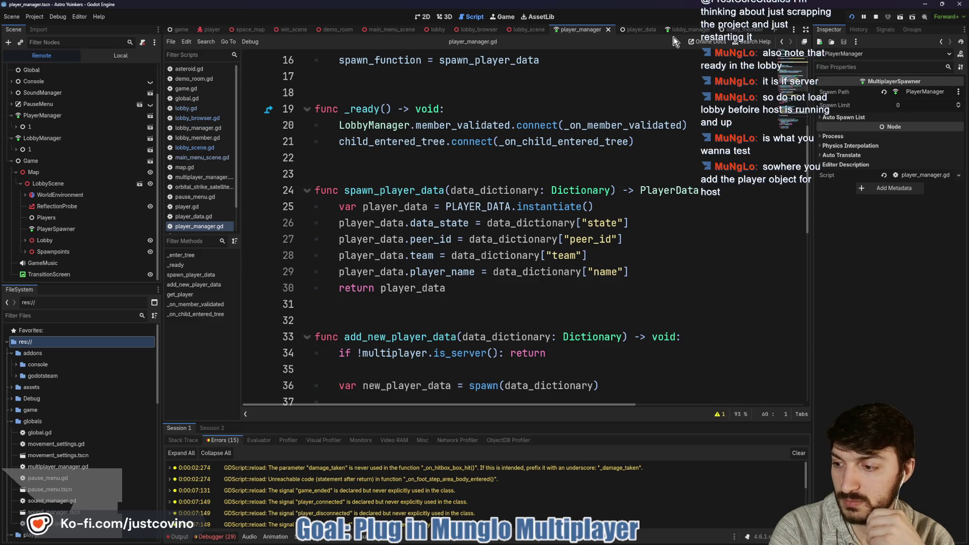
{"action": "left_click", "coordinate": [527, 29]}
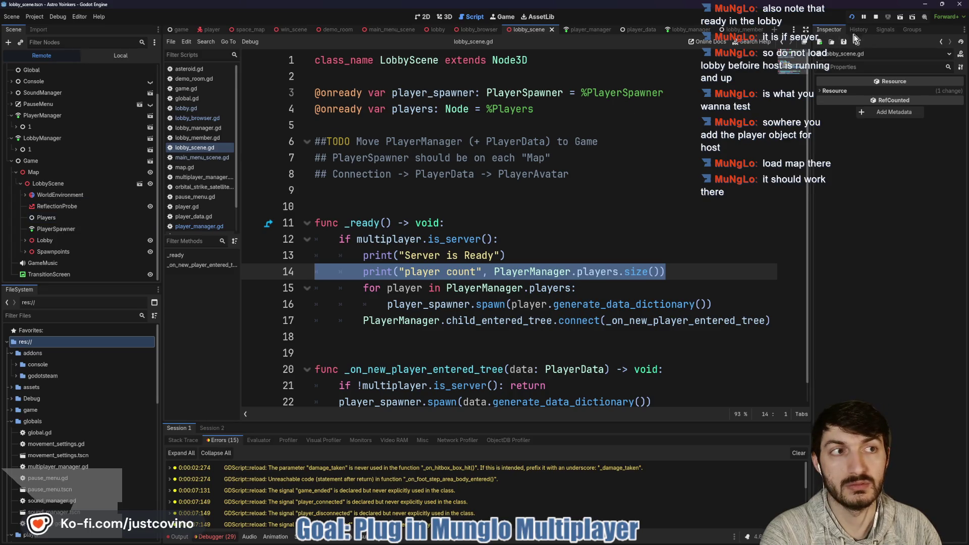
Stop the running game and check player_data.gd before returning to player_manager.gd
{"action": "left_click", "coordinate": [876, 16]}
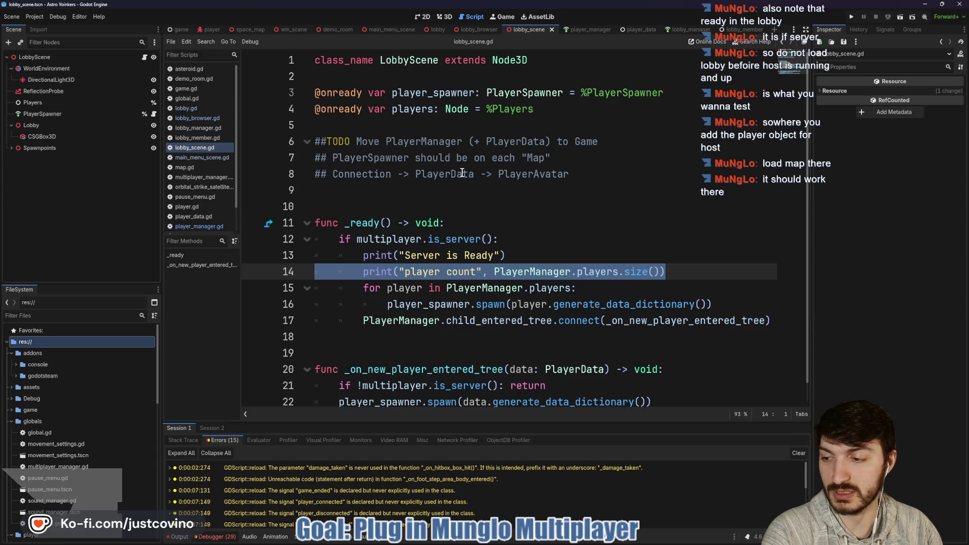
{"action": "left_click", "coordinate": [638, 31]}
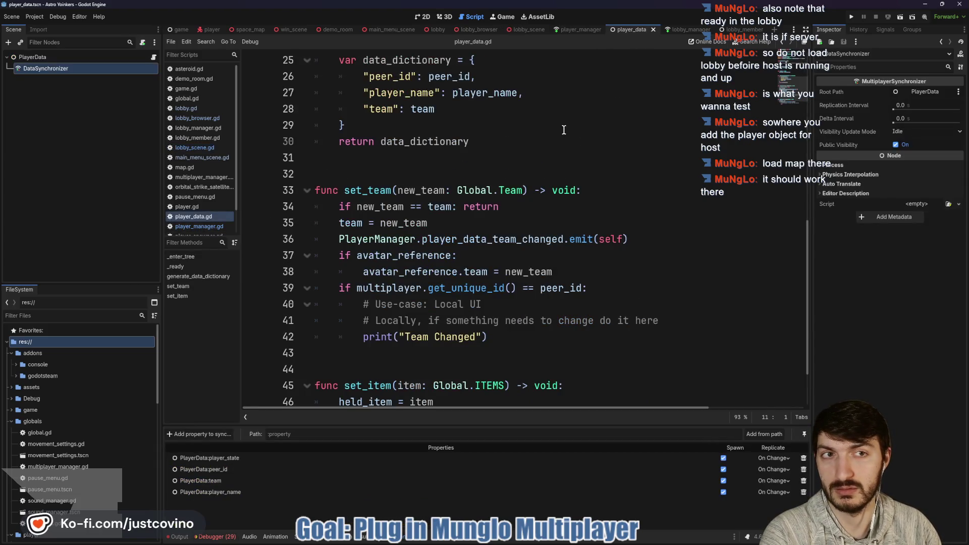
{"action": "left_click", "coordinate": [576, 31]}
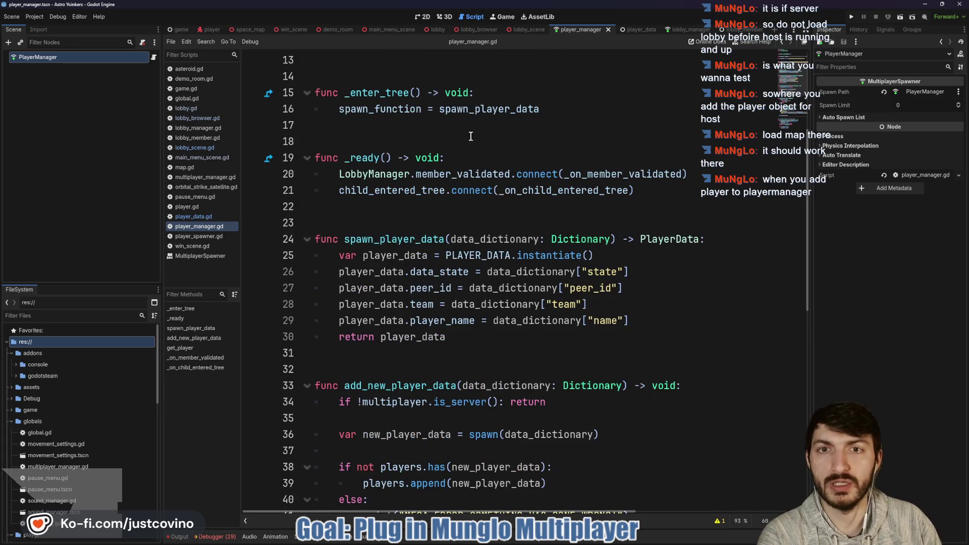
{"action": "scroll", "coordinate": [455, 152], "scroll_direction": "up", "scroll_amount": 3}
{"action": "scroll", "coordinate": [415, 231], "scroll_direction": "down", "scroll_amount": 2}
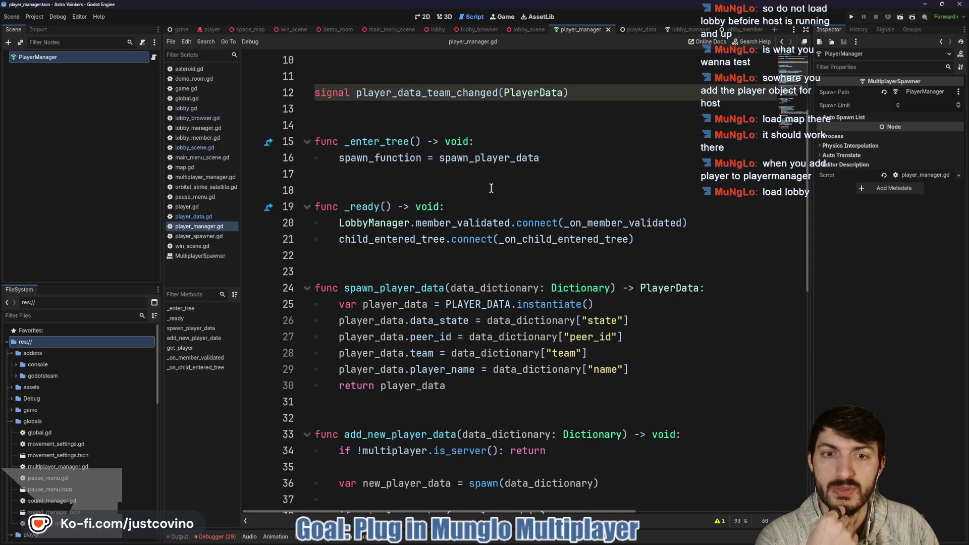
{"action": "scroll", "coordinate": [429, 202], "scroll_direction": "down", "scroll_amount": 1}
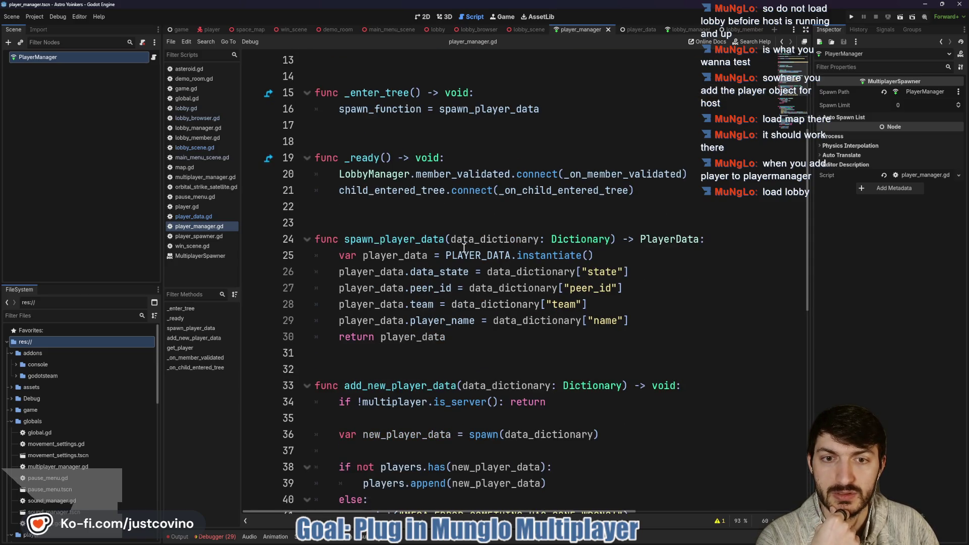
{"action": "double_click", "coordinate": [426, 192]}
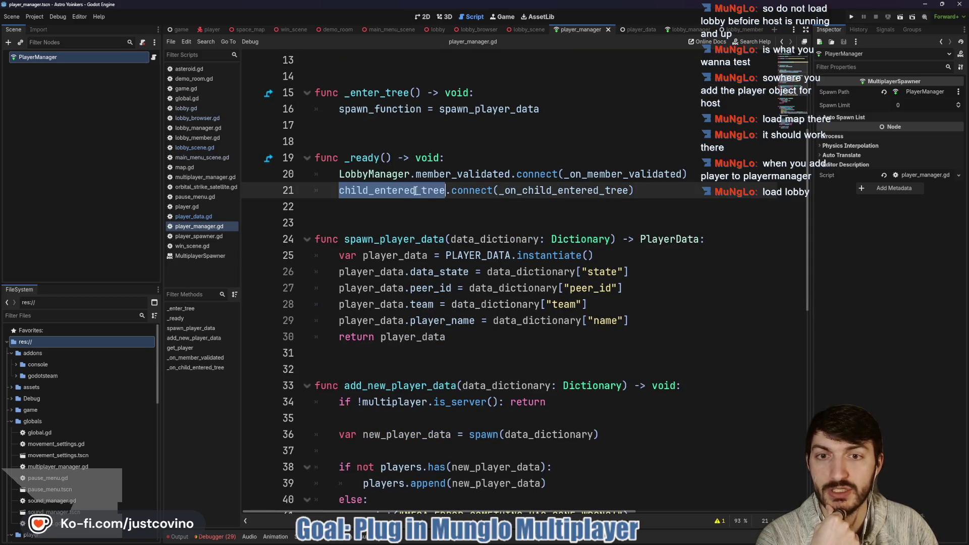
{"action": "left_click", "coordinate": [566, 196], "text": "ctrl"}
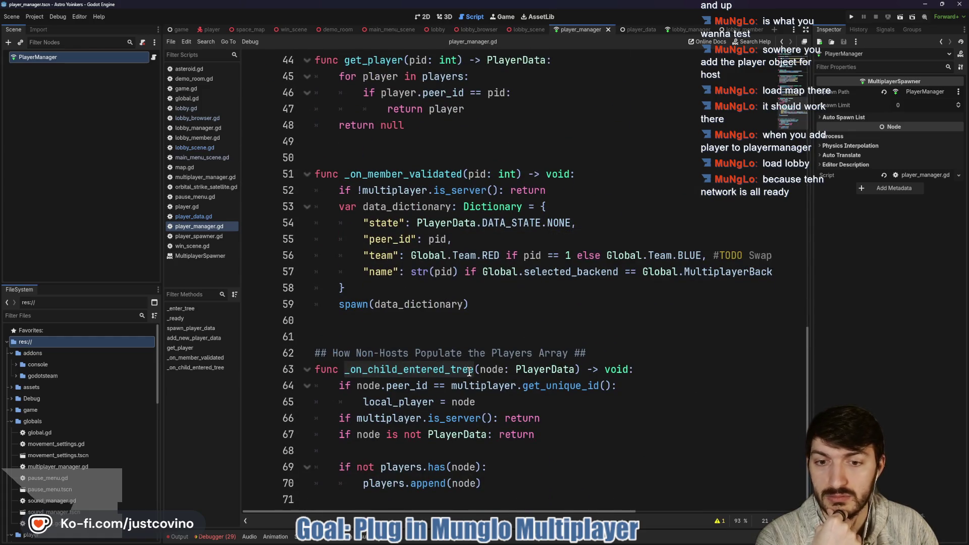
{"action": "left_click", "coordinate": [650, 372]}
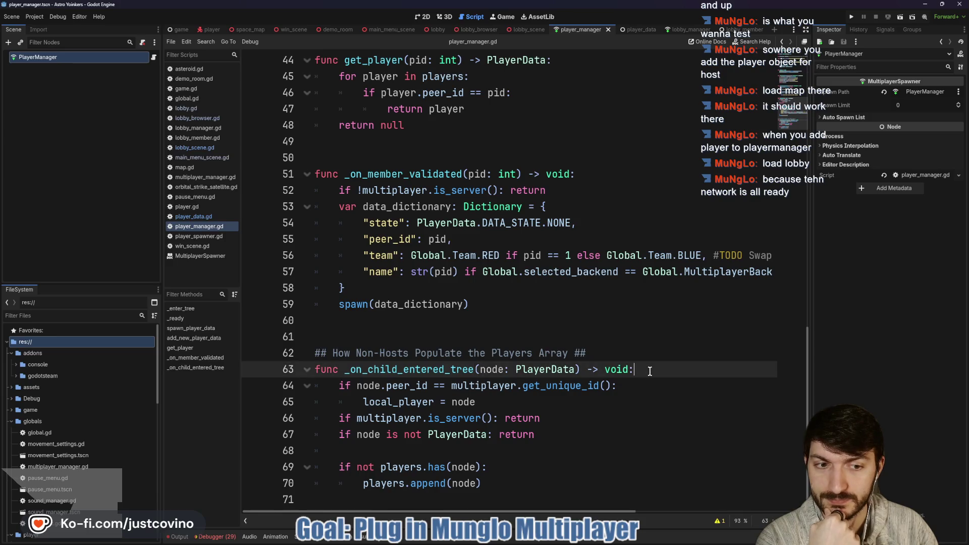
{"action": "left_click", "coordinate": [410, 504]}
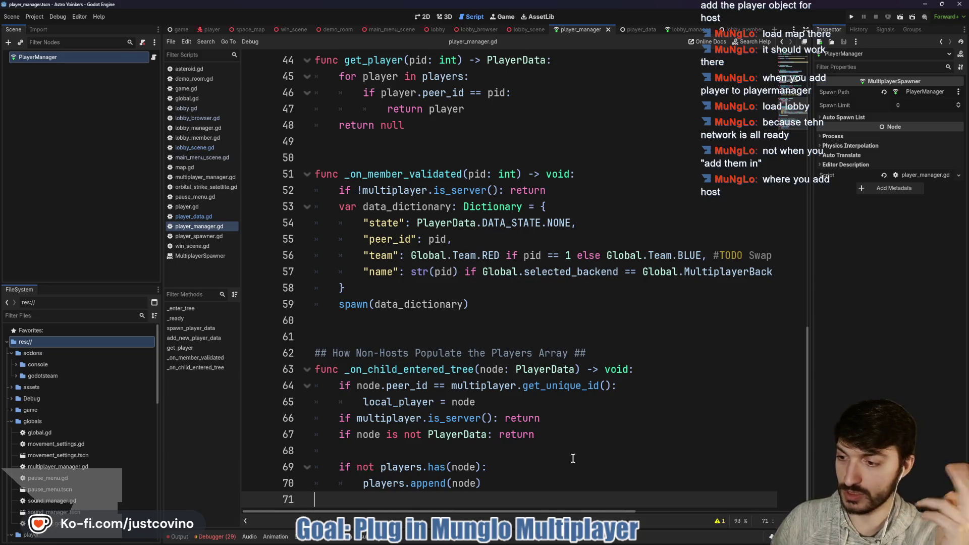
{"action": "scroll", "coordinate": [573, 459], "scroll_direction": "up", "scroll_amount": 6}
{"action": "scroll", "coordinate": [522, 335], "scroll_direction": "up", "scroll_amount": 4}
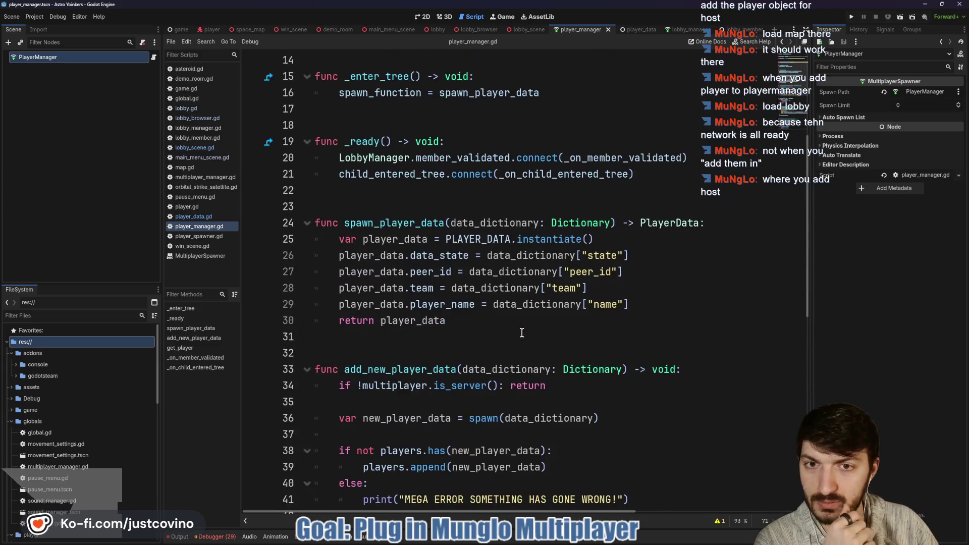
{"action": "scroll", "coordinate": [523, 340], "scroll_direction": "up", "scroll_amount": 2}
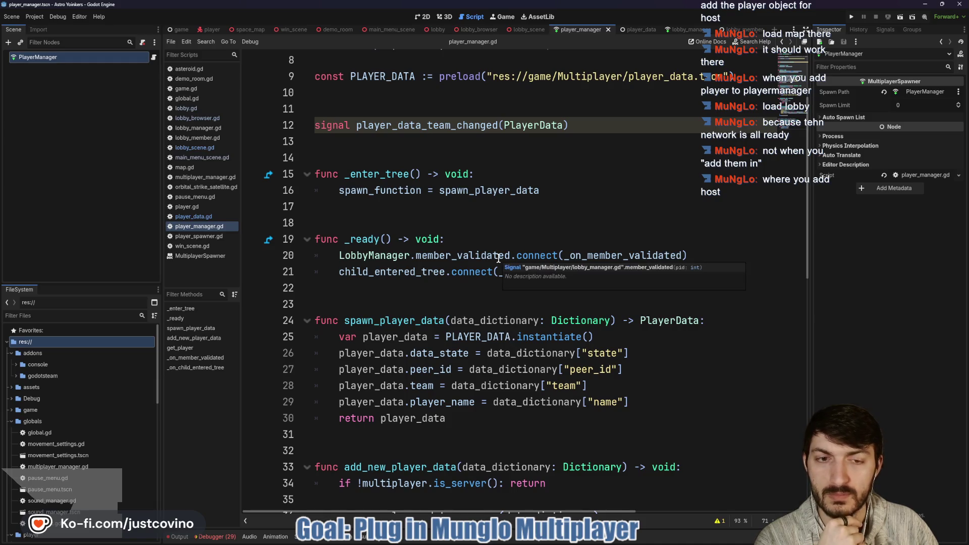
{"action": "scroll", "coordinate": [497, 258], "scroll_direction": "down", "scroll_amount": 1}
{"action": "scroll", "coordinate": [474, 252], "scroll_direction": "down", "scroll_amount": 2}
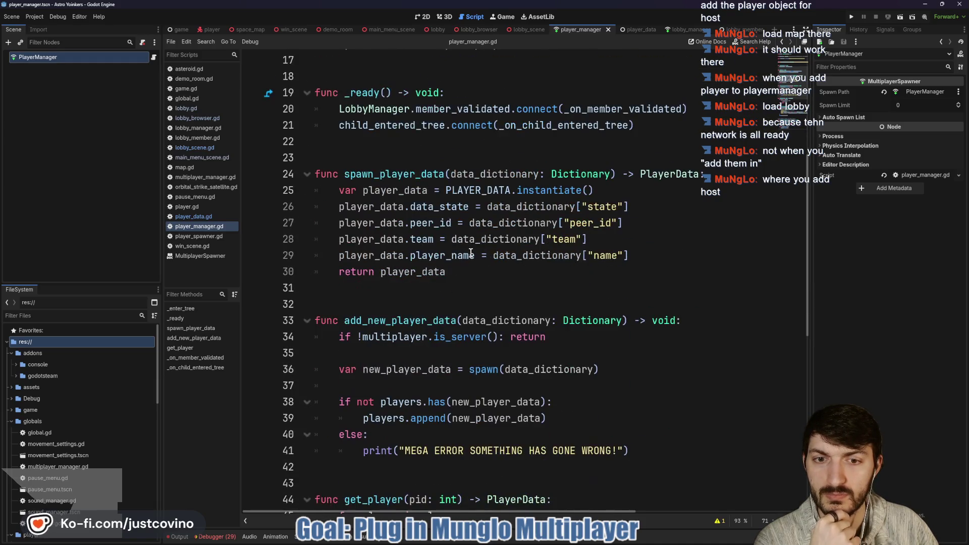
{"action": "scroll", "coordinate": [472, 252], "scroll_direction": "down", "scroll_amount": 3}
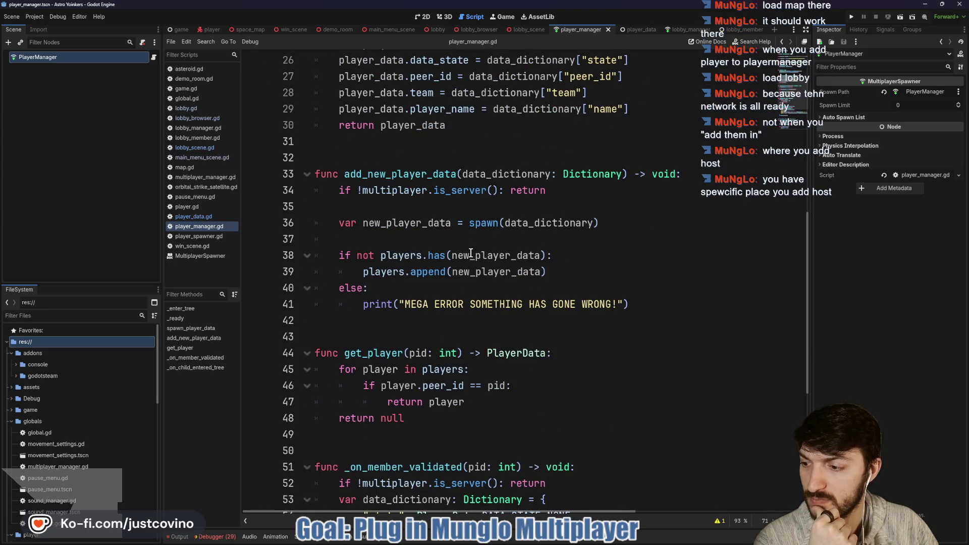
{"action": "scroll", "coordinate": [476, 277], "scroll_direction": "up", "scroll_amount": 3}
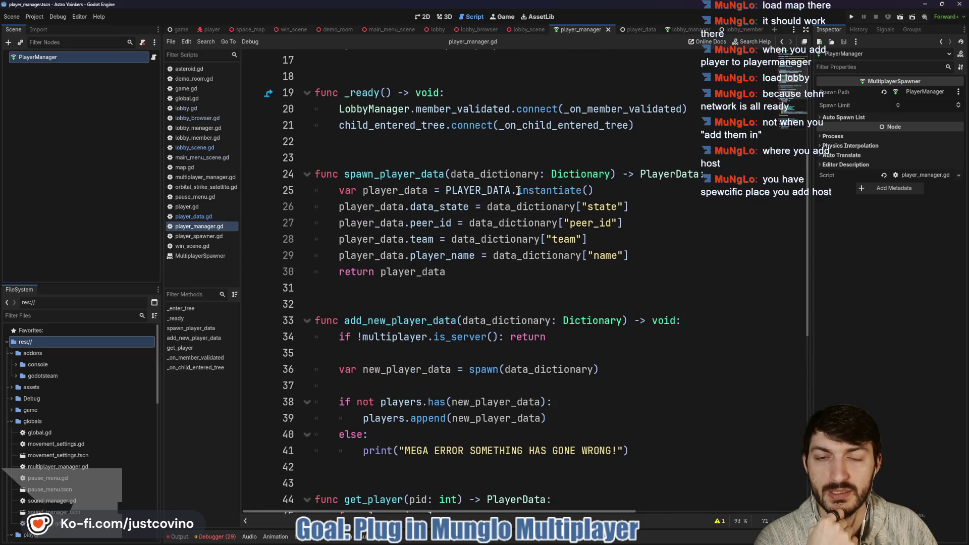
{"action": "scroll", "coordinate": [518, 191], "scroll_direction": "up", "scroll_amount": 4}
{"action": "scroll", "coordinate": [519, 191], "scroll_direction": "down", "scroll_amount": 8}
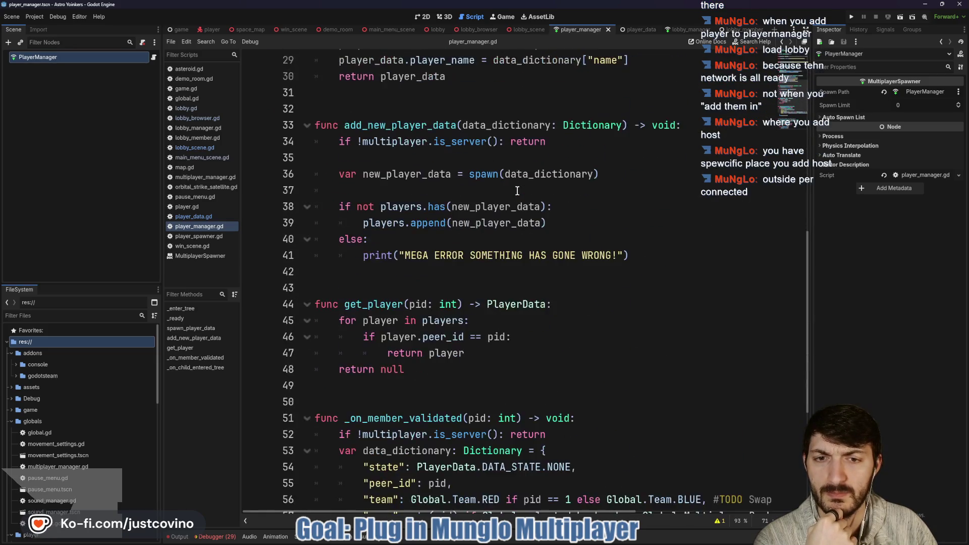
{"action": "scroll", "coordinate": [517, 191], "scroll_direction": "down", "scroll_amount": 5}
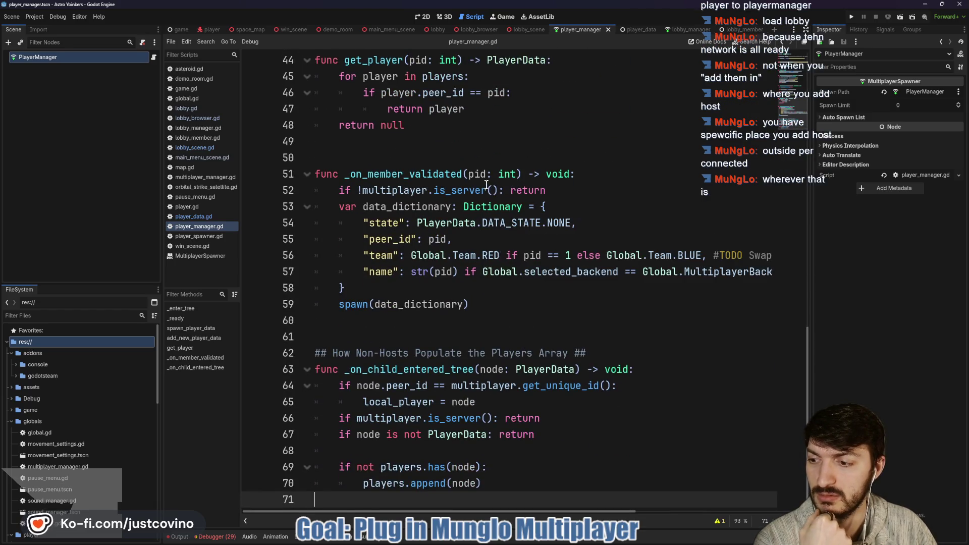
{"action": "mouse_move", "coordinate": [486, 184]}
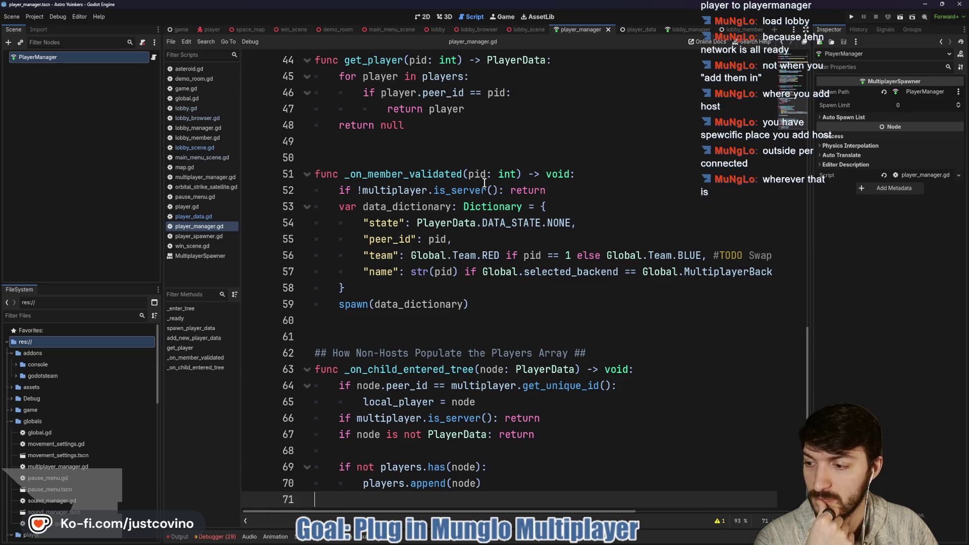
In lobby_manager.gd, add Global.change_map("res://game/lobby_scene.tscn") at the end of start_host
{"action": "left_click", "coordinate": [686, 30]}
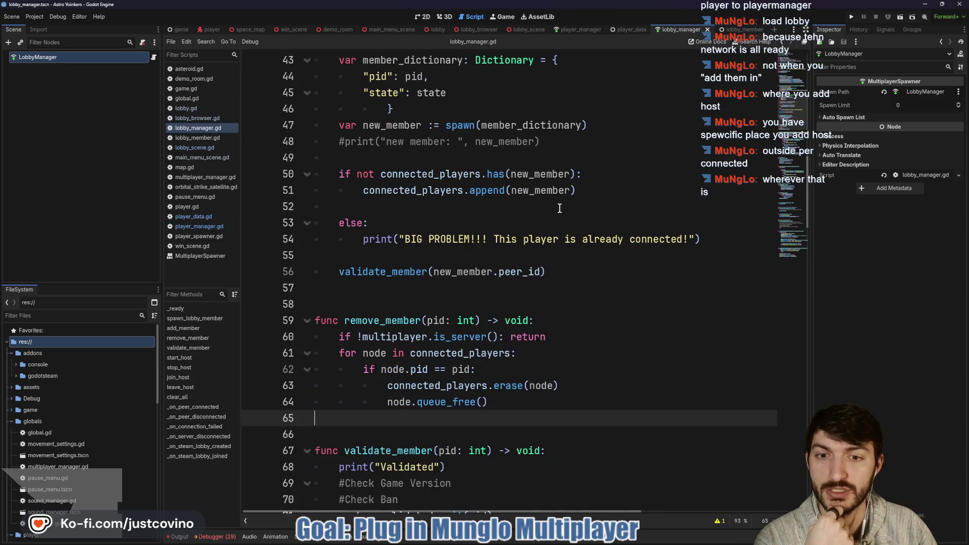
{"action": "scroll", "coordinate": [560, 208], "scroll_direction": "up", "scroll_amount": 8}
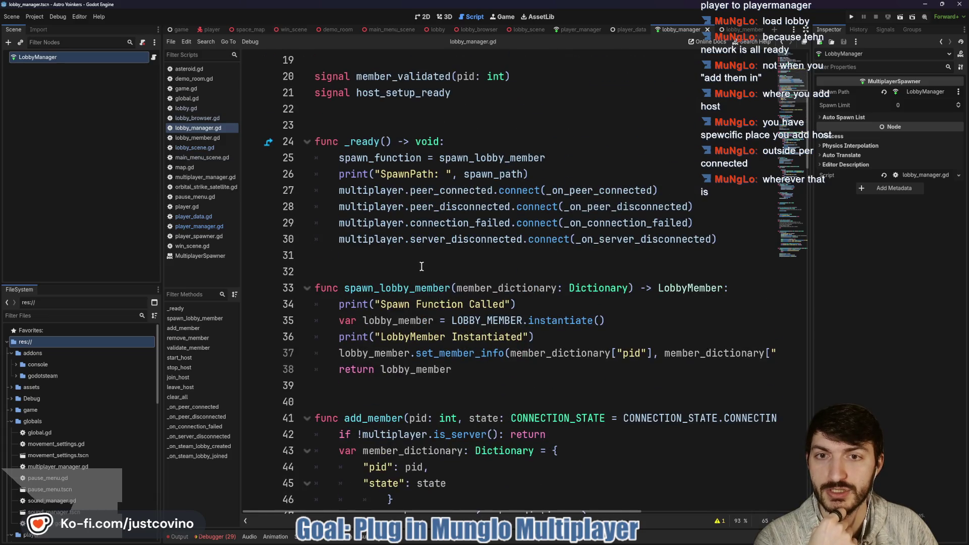
{"action": "scroll", "coordinate": [421, 266], "scroll_direction": "down", "scroll_amount": 12}
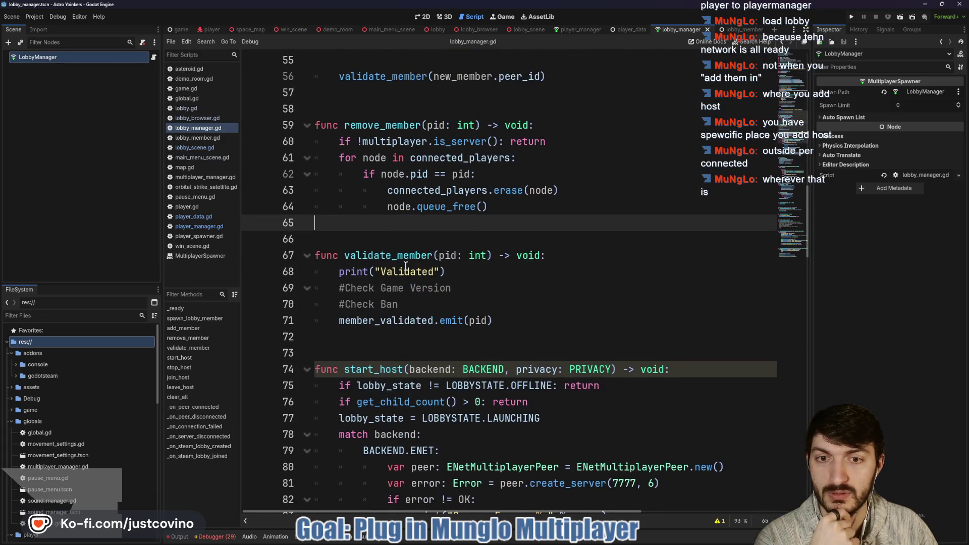
{"action": "scroll", "coordinate": [406, 266], "scroll_direction": "down", "scroll_amount": 5}
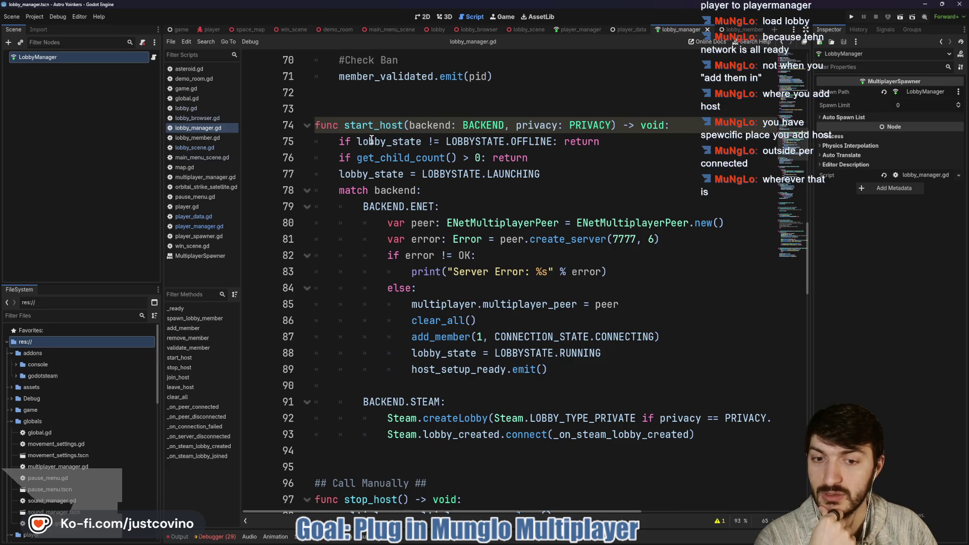
{"action": "left_click", "coordinate": [356, 450]}
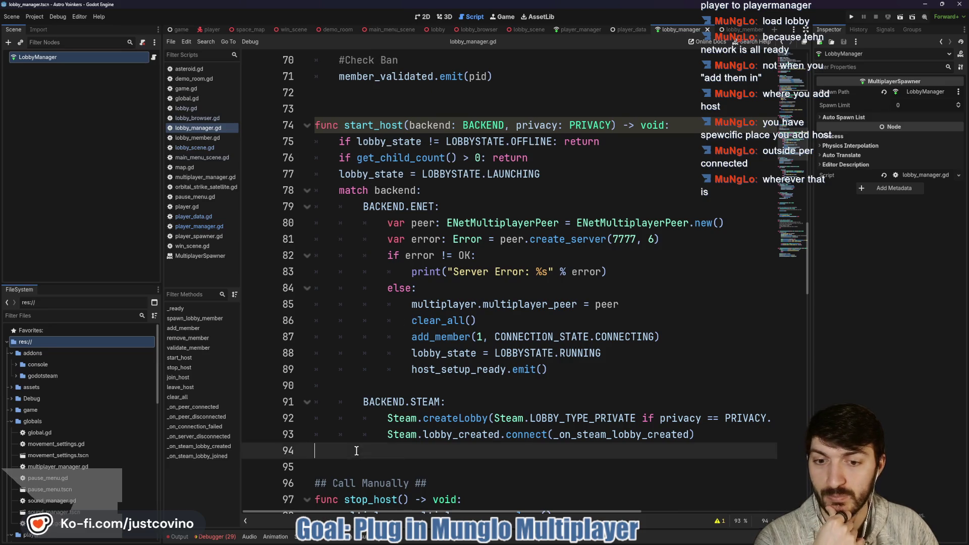
{"action": "key", "text": "Tab"}
{"action": "type", "text": "Global.change_map(\"res://game/lobby_scene.tscn\")"}
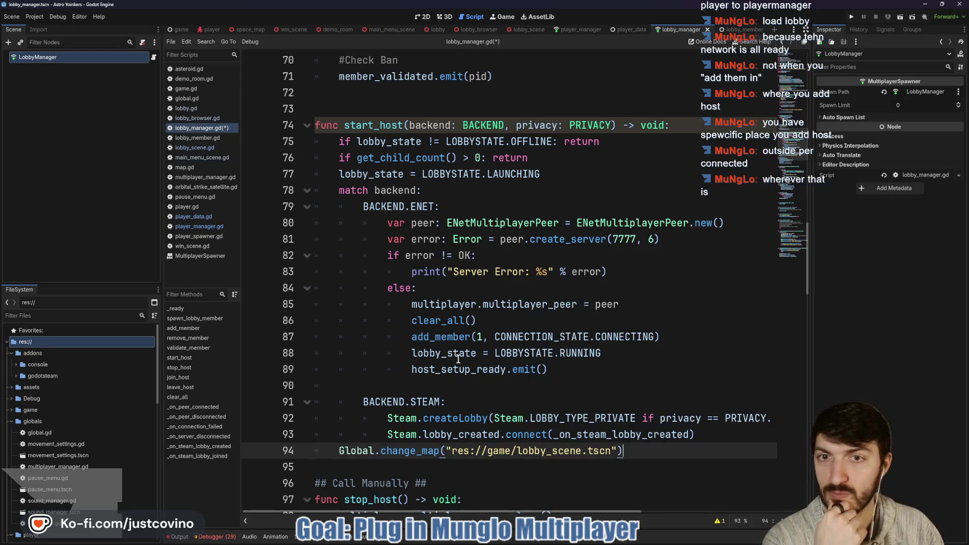
Put blank lines around the change_map call and save lobby_manager.gd
{"action": "scroll", "coordinate": [454, 373], "scroll_direction": "down", "scroll_amount": 1}
{"action": "left_click", "coordinate": [386, 419]}
{"action": "key", "text": "Return"}
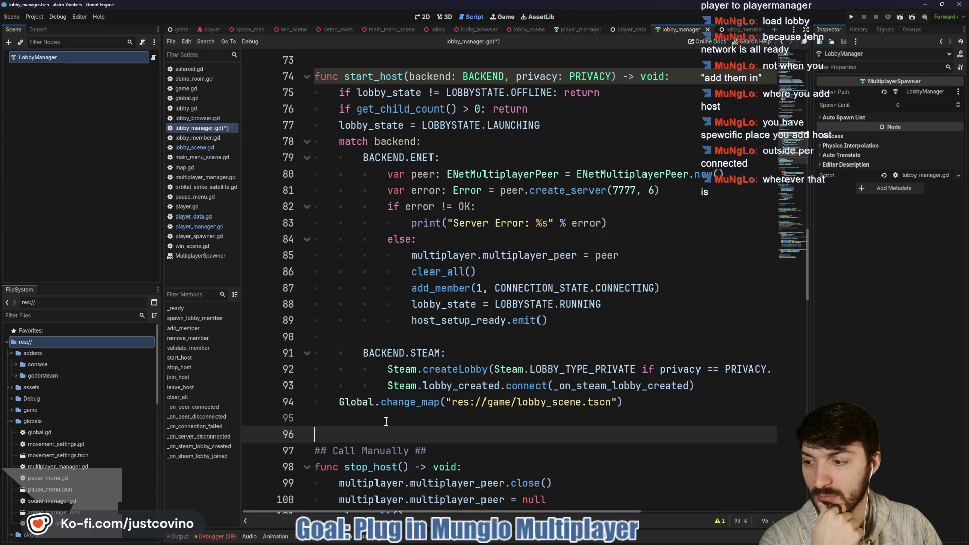
{"action": "left_click", "coordinate": [715, 389]}
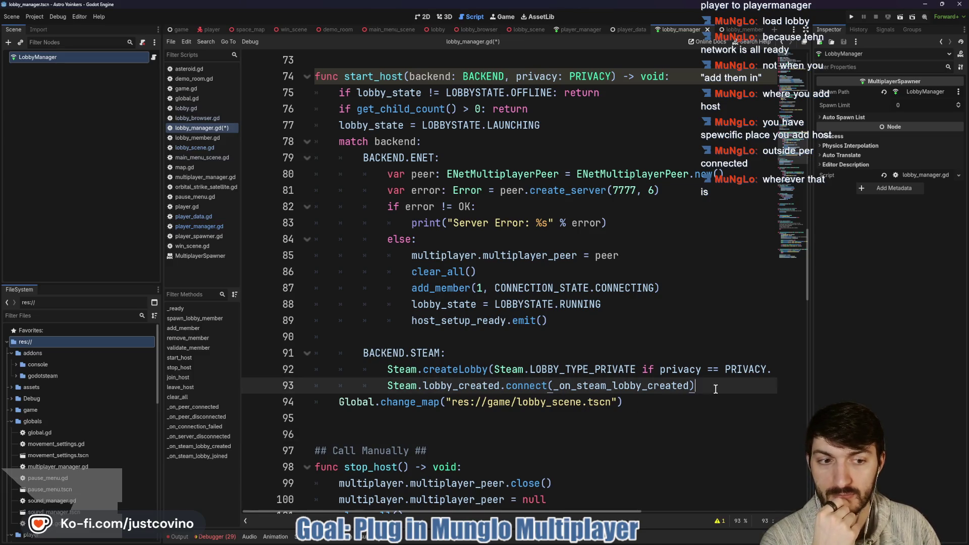
{"action": "key", "text": "Return"}
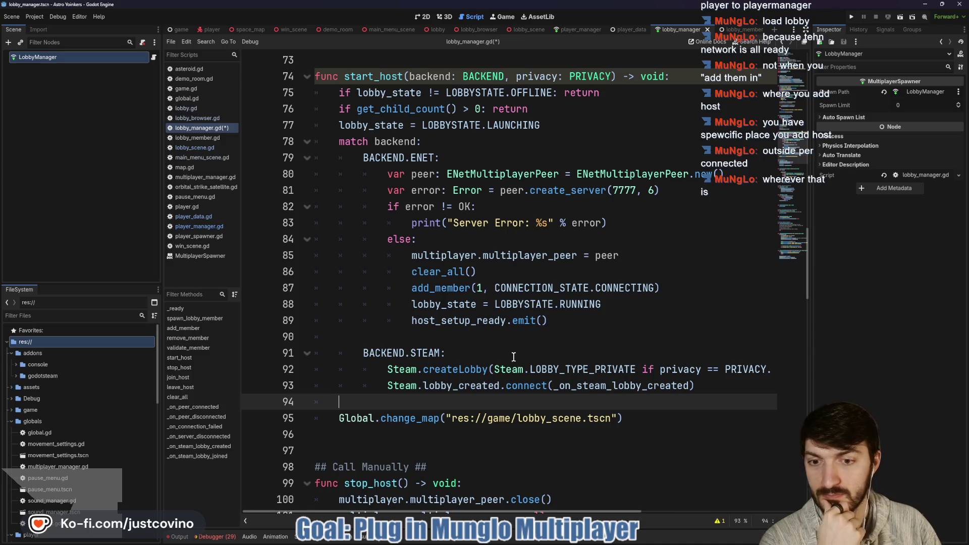
{"action": "key", "text": "ctrl+s"}
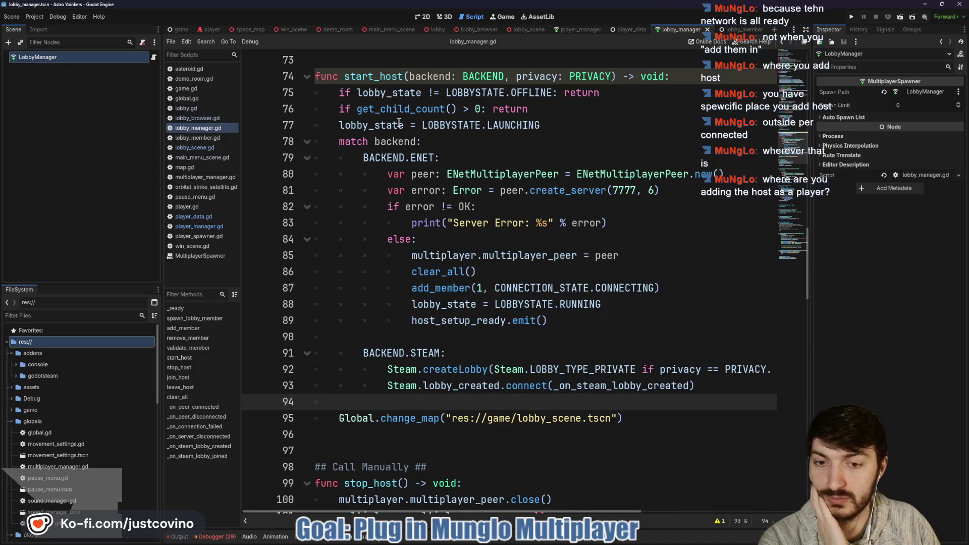
{"action": "mouse_move", "coordinate": [399, 124]}
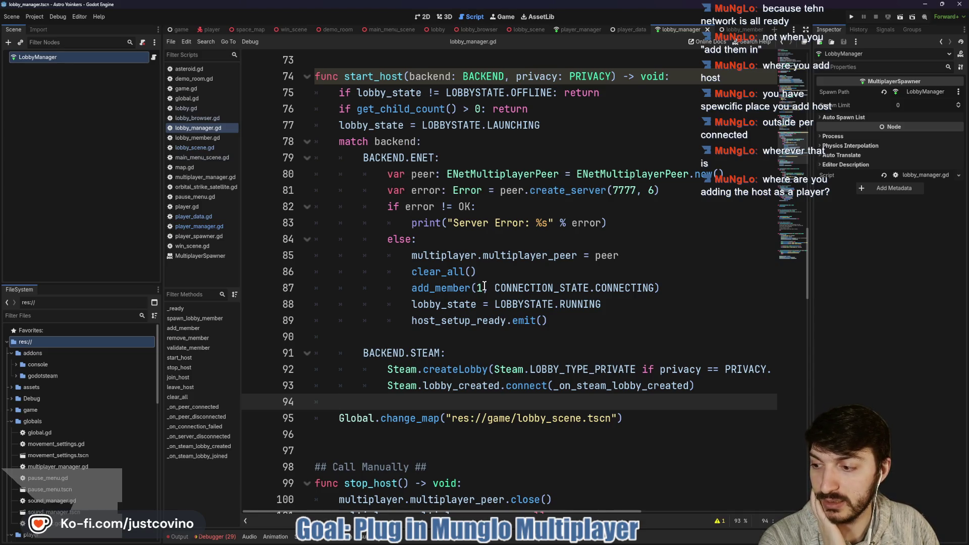
{"action": "left_click", "coordinate": [571, 30]}
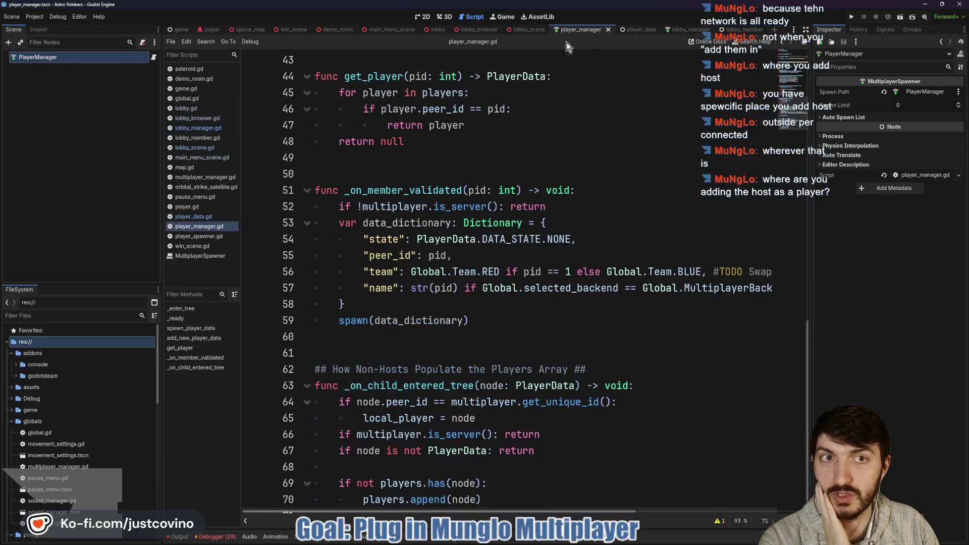
{"action": "scroll", "coordinate": [500, 202], "scroll_direction": "up", "scroll_amount": 4}
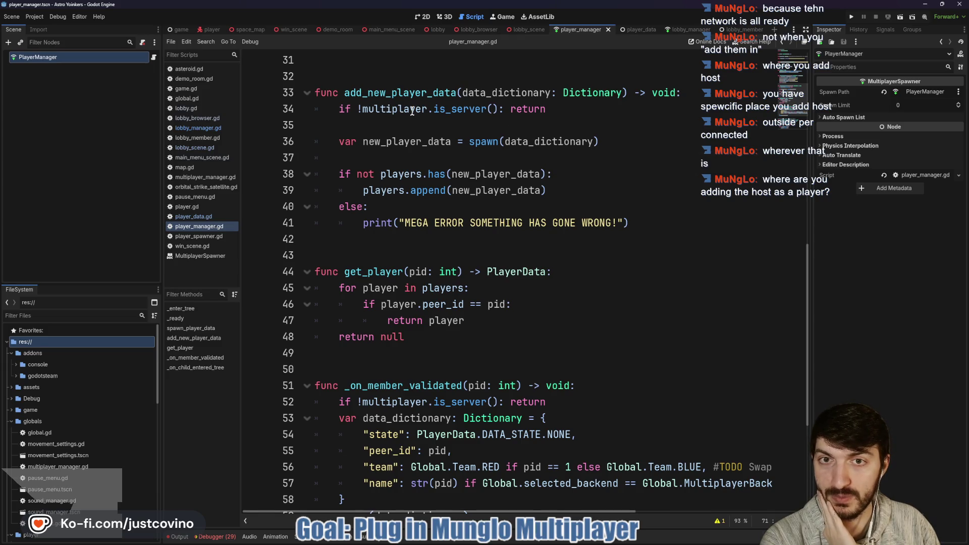
{"action": "scroll", "coordinate": [462, 204], "scroll_direction": "up", "scroll_amount": 5}
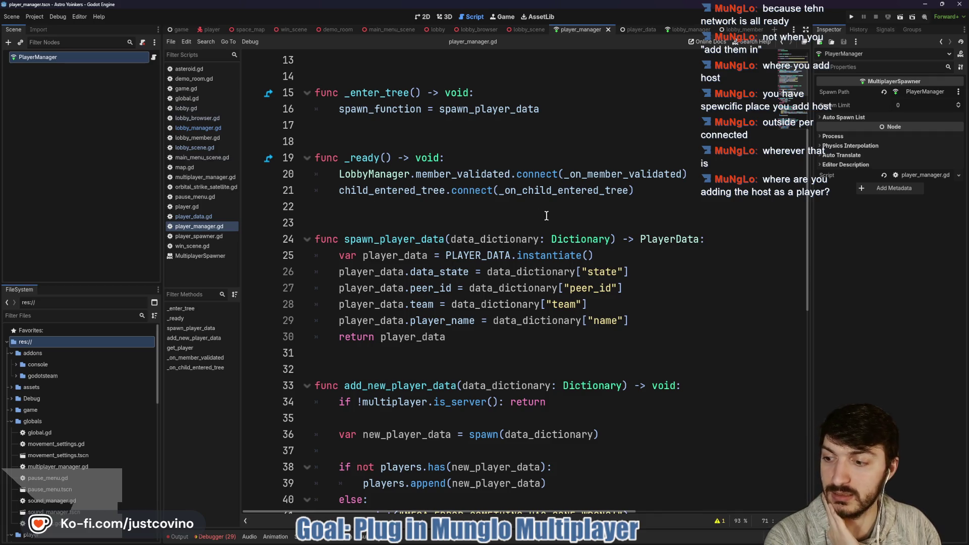
{"action": "left_click", "coordinate": [366, 209]}
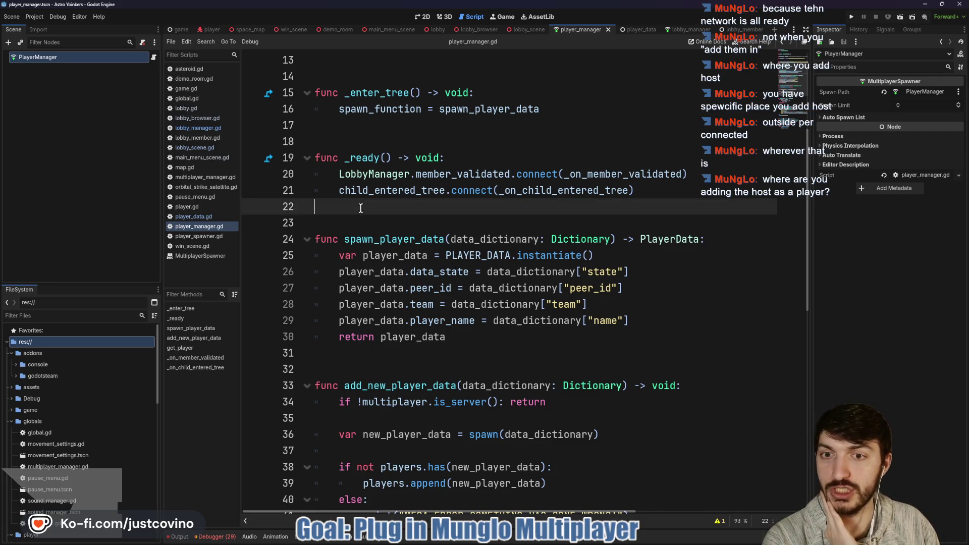
{"action": "left_click", "coordinate": [362, 218]}
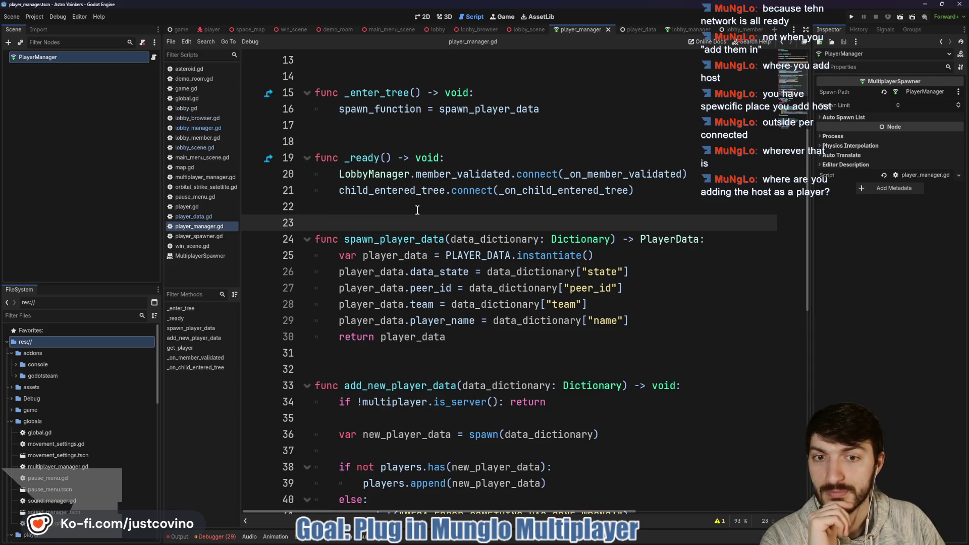
{"action": "scroll", "coordinate": [417, 209], "scroll_direction": "down", "scroll_amount": 2}
{"action": "scroll", "coordinate": [415, 210], "scroll_direction": "down", "scroll_amount": 2}
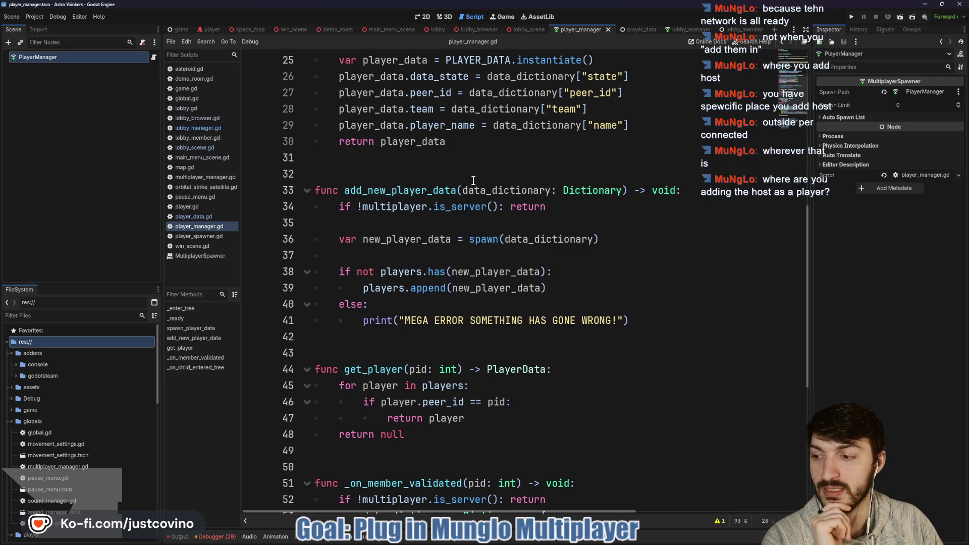
{"action": "scroll", "coordinate": [472, 181], "scroll_direction": "up", "scroll_amount": 3}
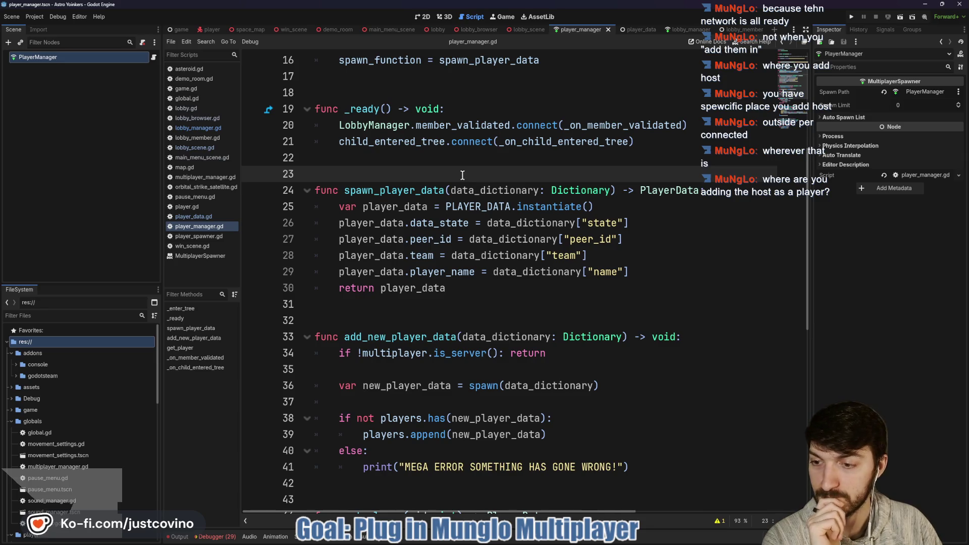
{"action": "scroll", "coordinate": [462, 175], "scroll_direction": "down", "scroll_amount": 3}
{"action": "scroll", "coordinate": [462, 175], "scroll_direction": "down", "scroll_amount": 5}
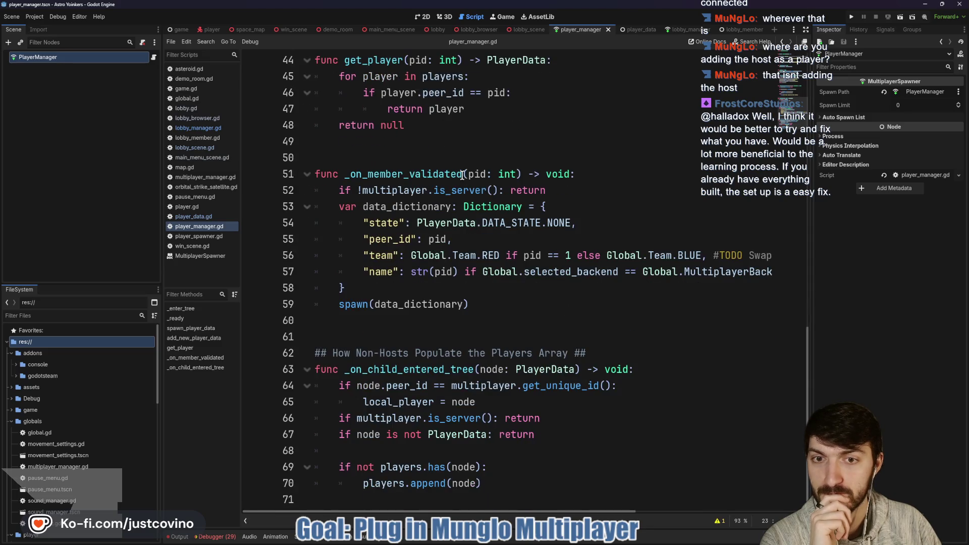
{"action": "scroll", "coordinate": [469, 179], "scroll_direction": "up", "scroll_amount": 4}
{"action": "key", "text": "ctrl+Tab"}
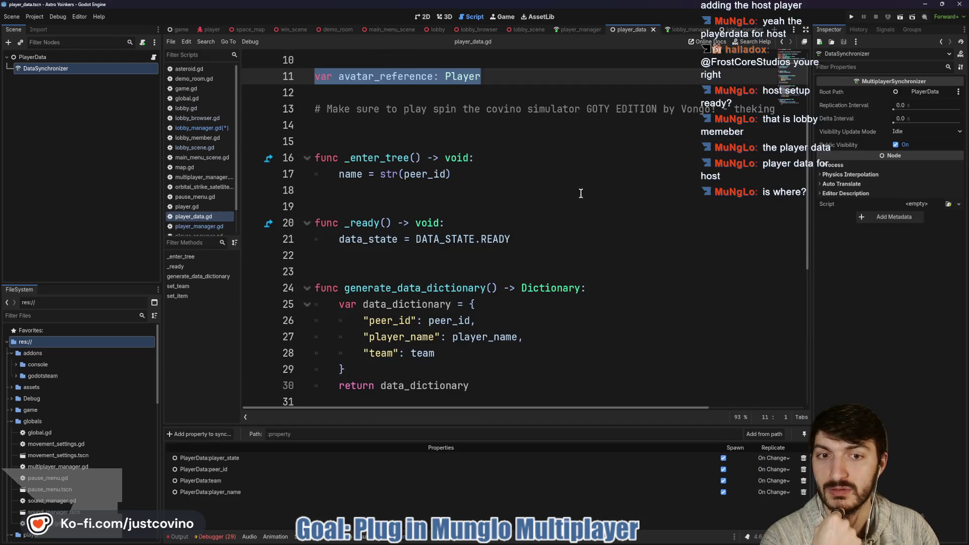
{"action": "scroll", "coordinate": [581, 192], "scroll_direction": "down", "scroll_amount": 4}
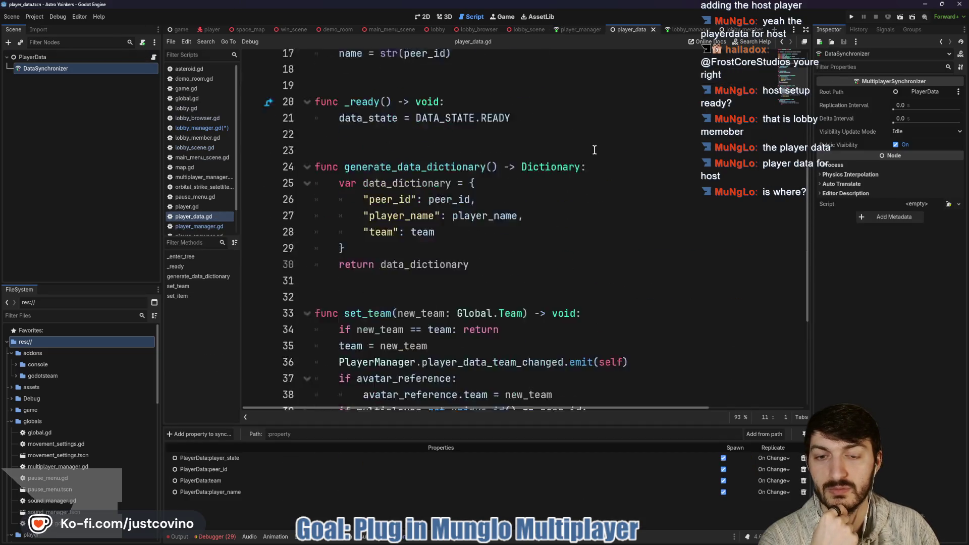
{"action": "left_click", "coordinate": [677, 30]}
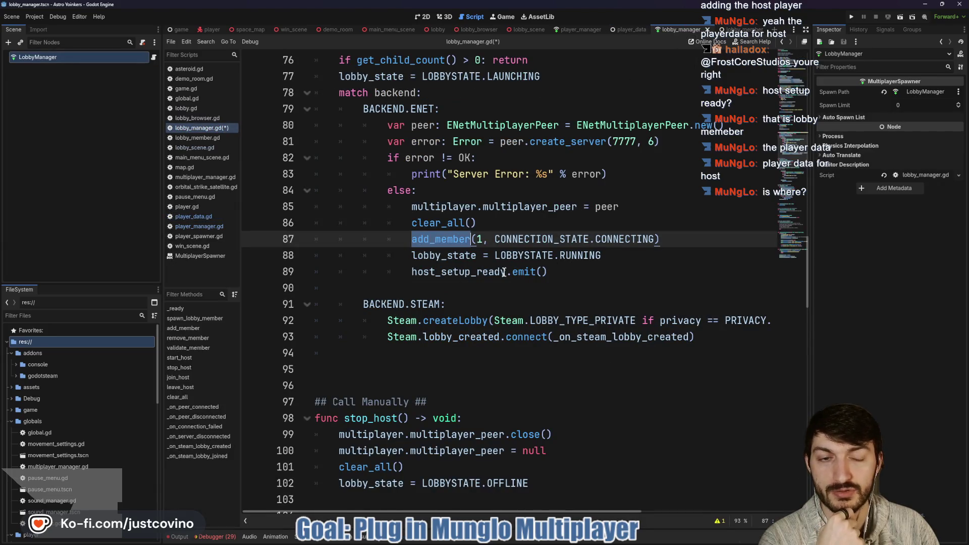
{"action": "left_click", "coordinate": [622, 29]}
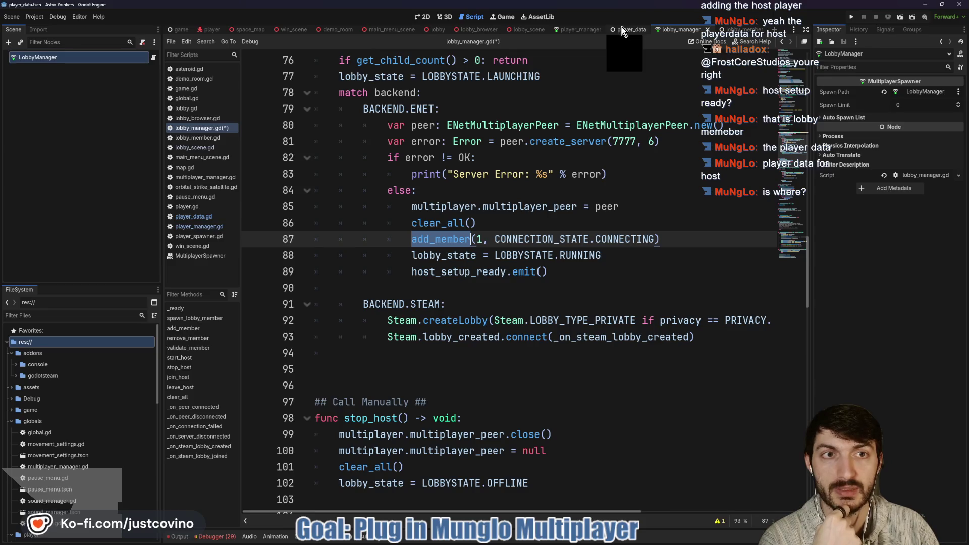
{"action": "left_click", "coordinate": [573, 31]}
{"action": "scroll", "coordinate": [499, 186], "scroll_direction": "down", "scroll_amount": 2}
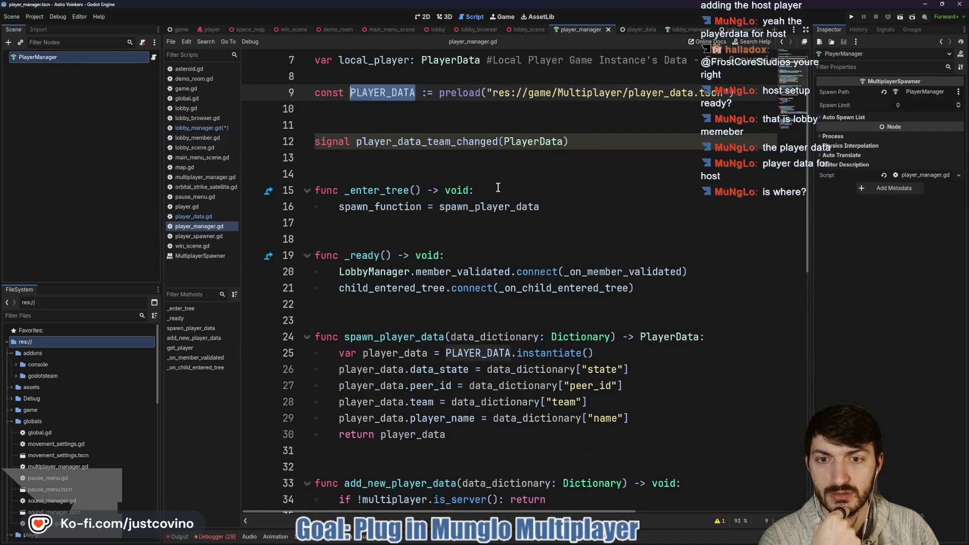
{"action": "double_click", "coordinate": [439, 273]}
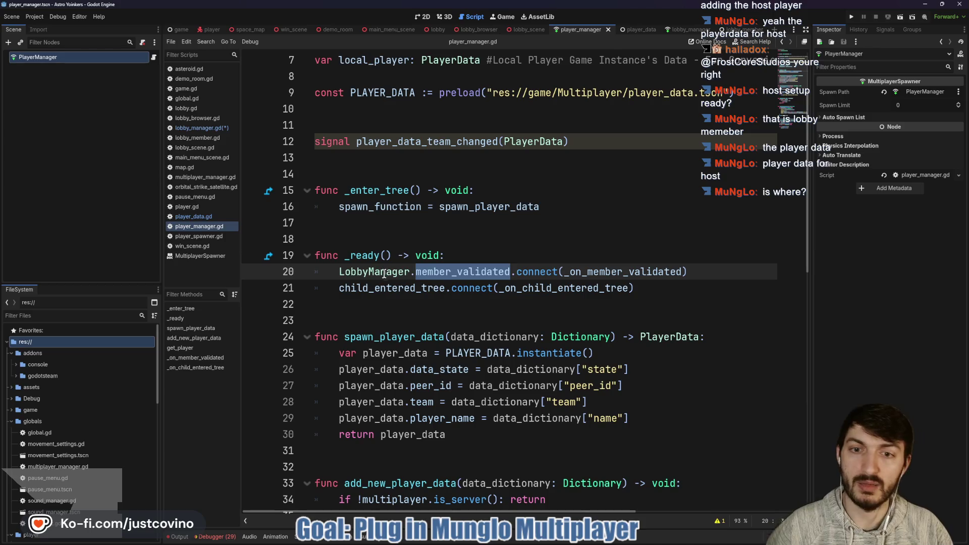
{"action": "double_click", "coordinate": [606, 271]}
{"action": "scroll", "coordinate": [618, 286], "scroll_direction": "down", "scroll_amount": 10}
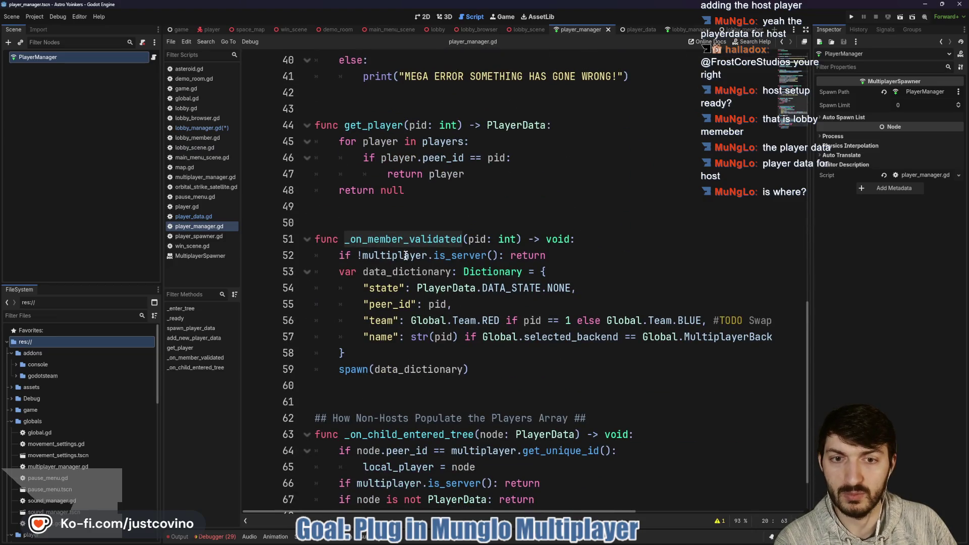
{"action": "left_click_drag", "start_coordinate": [469, 370], "coordinate": [314, 255]}
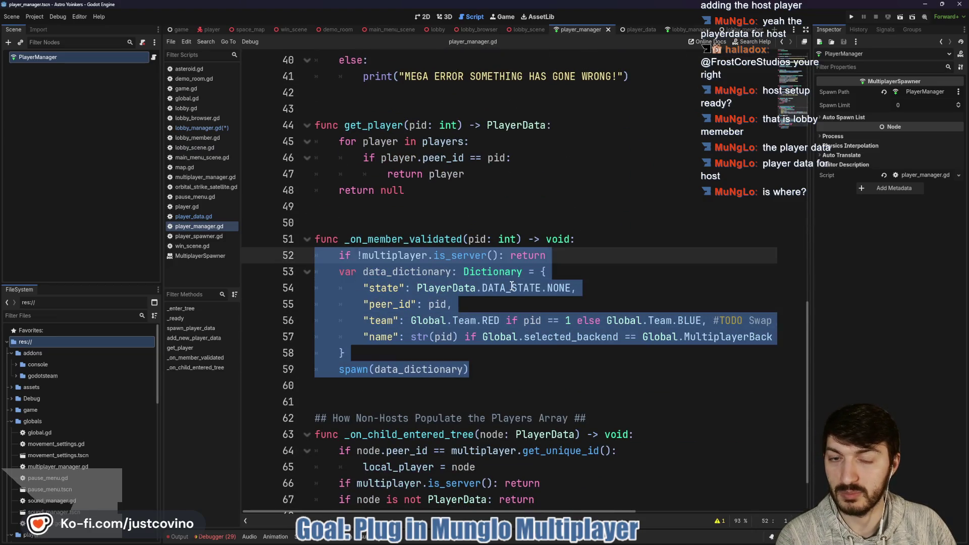
{"action": "scroll", "coordinate": [511, 285], "scroll_direction": "up", "scroll_amount": 10}
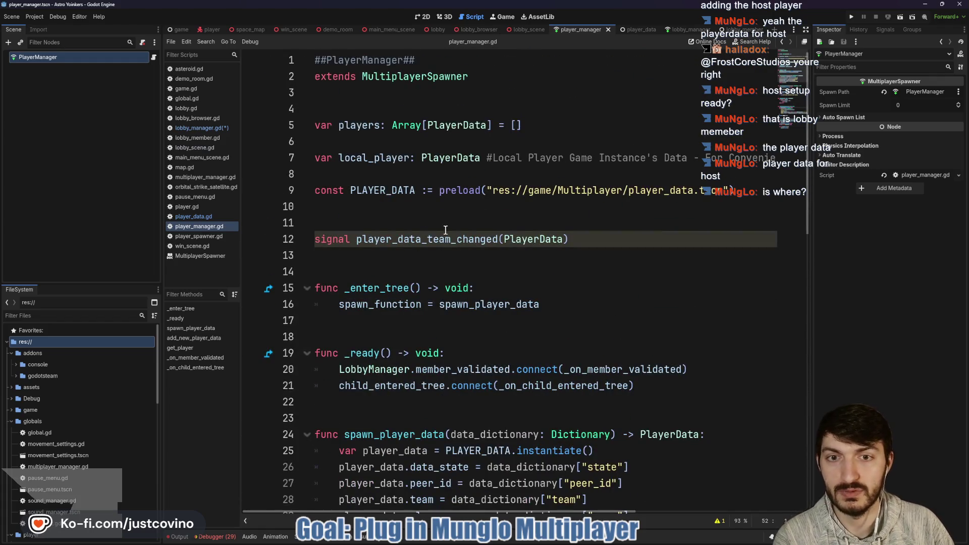
{"action": "scroll", "coordinate": [677, 304], "scroll_direction": "down", "scroll_amount": 2}
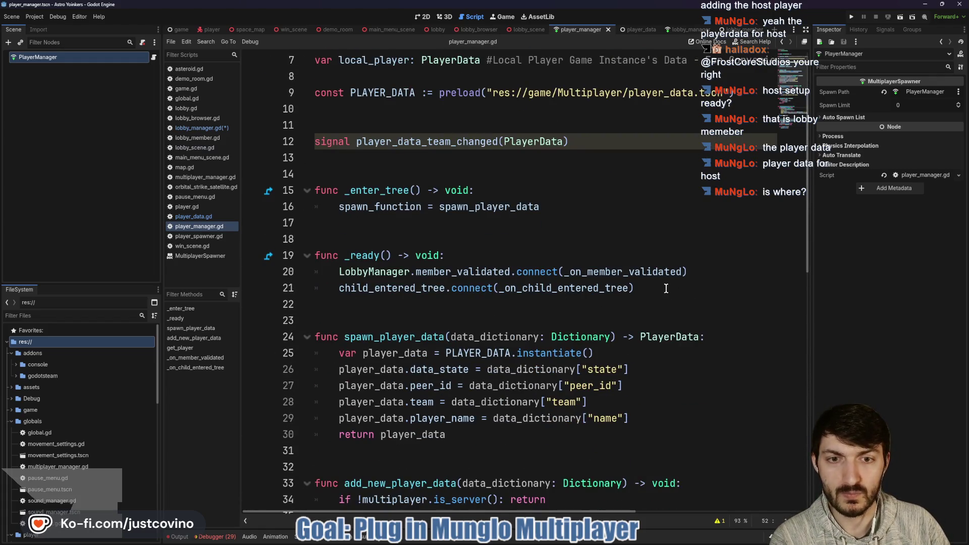
{"action": "left_click_drag", "start_coordinate": [659, 289], "coordinate": [333, 291]}
{"action": "scroll", "coordinate": [505, 264], "scroll_direction": "down", "scroll_amount": 4}
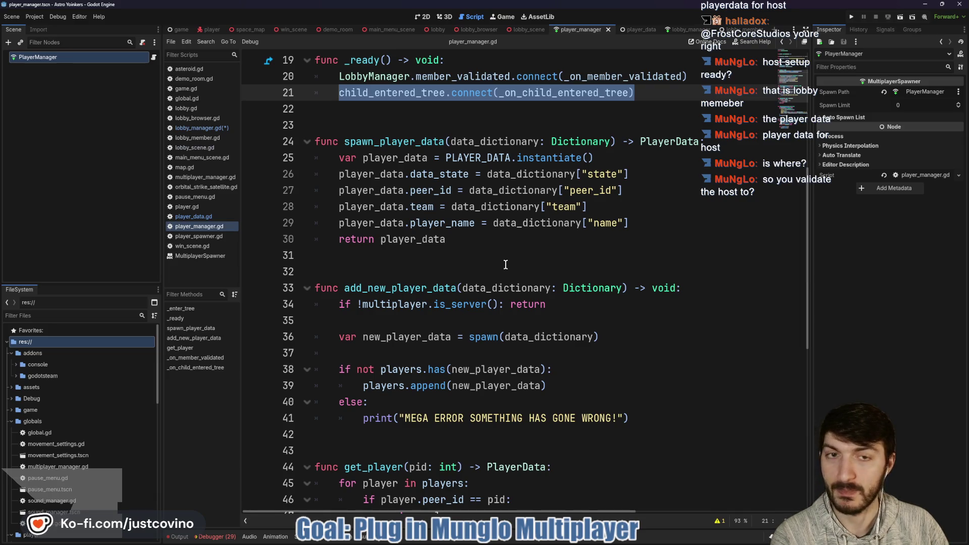
{"action": "scroll", "coordinate": [505, 265], "scroll_direction": "down", "scroll_amount": 8}
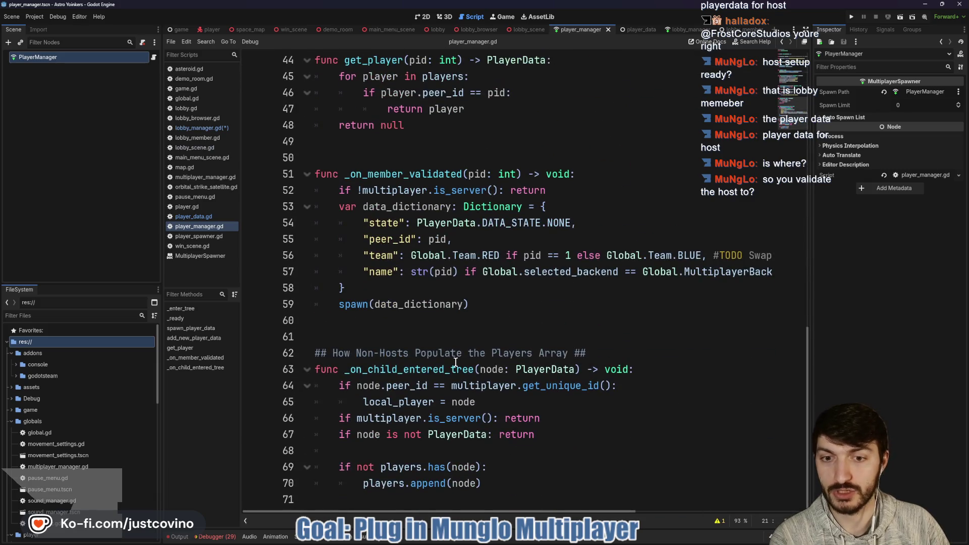
{"action": "mouse_move", "coordinate": [530, 483]}
{"action": "left_mouse_down"}
{"action": "mouse_move", "coordinate": [454, 399]}
{"action": "mouse_move", "coordinate": [313, 369]}
{"action": "left_mouse_up"}
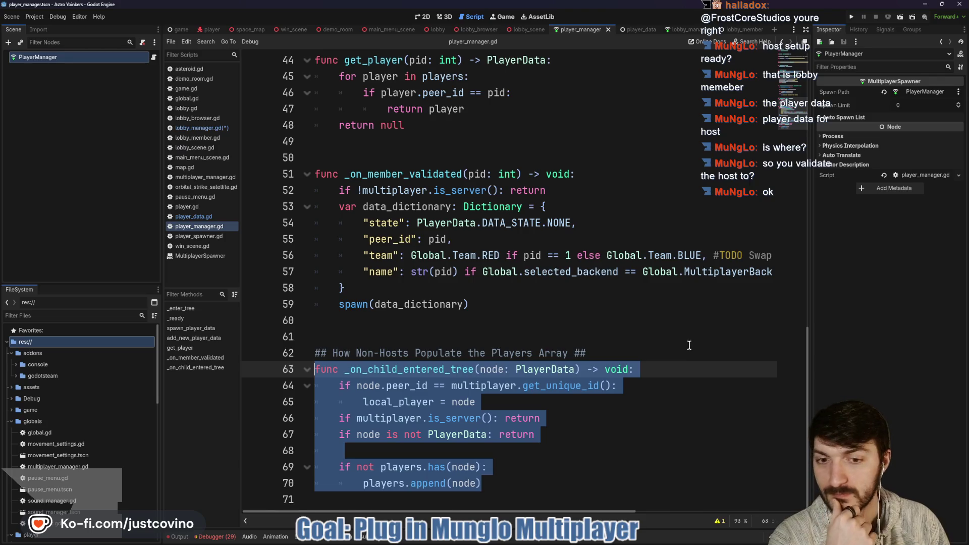
{"action": "left_click", "coordinate": [580, 413]}
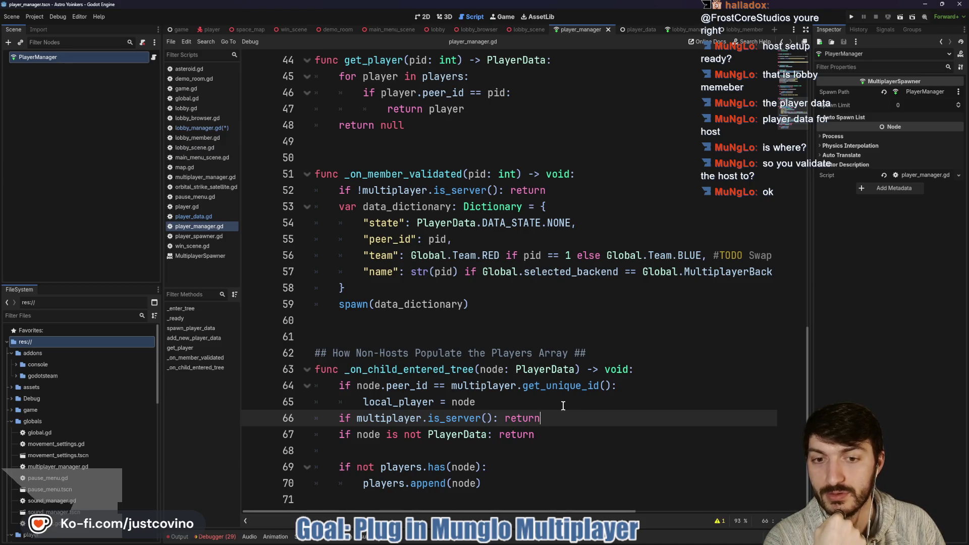
{"action": "left_click", "coordinate": [392, 369]}
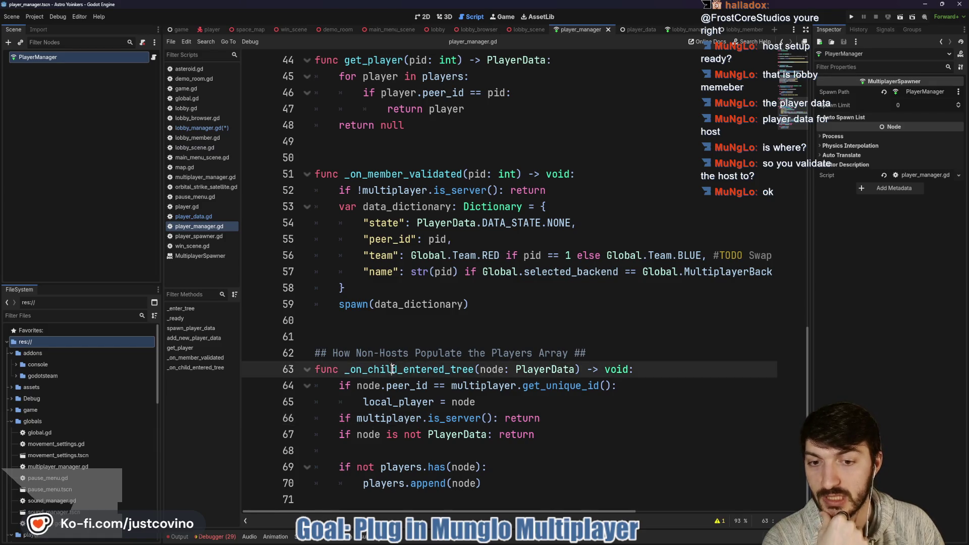
{"action": "double_click", "coordinate": [392, 369]}
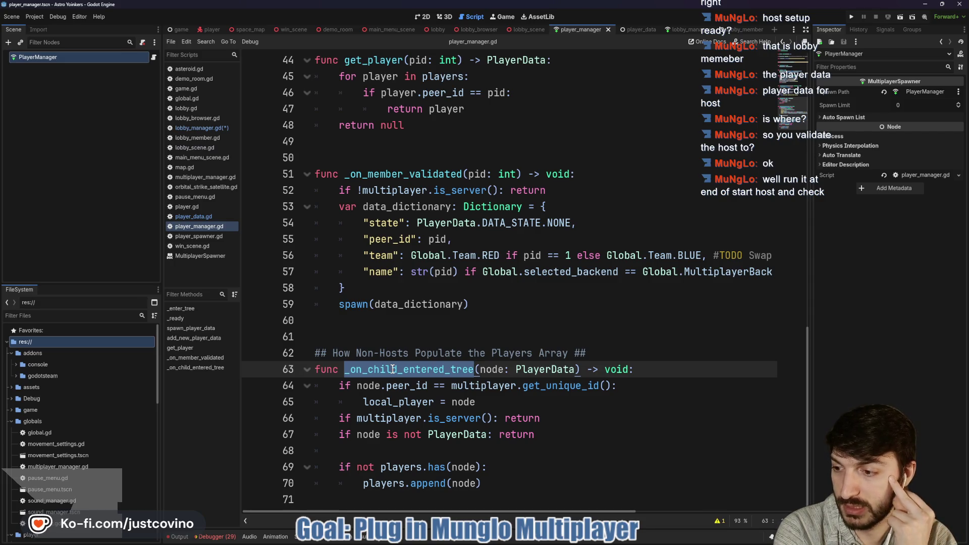
{"action": "scroll", "coordinate": [614, 223], "scroll_direction": "up", "scroll_amount": 2}
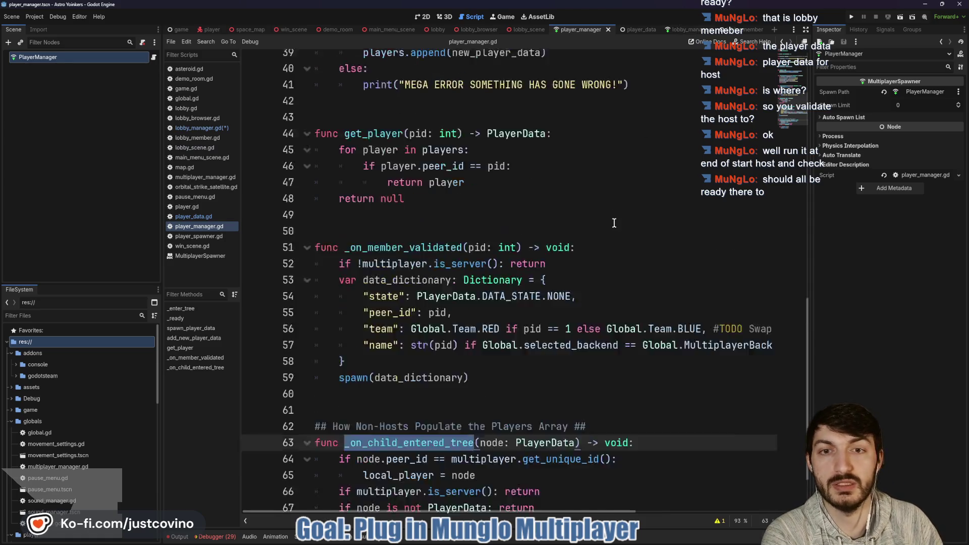
{"action": "scroll", "coordinate": [615, 223], "scroll_direction": "up", "scroll_amount": 3}
{"action": "left_click", "coordinate": [687, 30]}
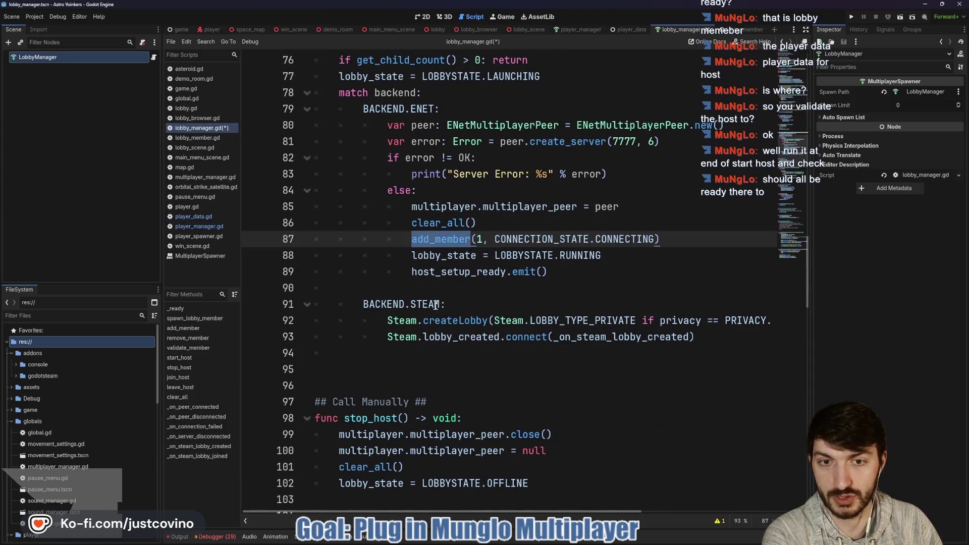
Paste Global.change_map("res://game/lobby_scene.tscn") onto line 94 of start_host and run the project
{"action": "scroll", "coordinate": [435, 305], "scroll_direction": "up", "scroll_amount": 1}
{"action": "left_click", "coordinate": [360, 402]}
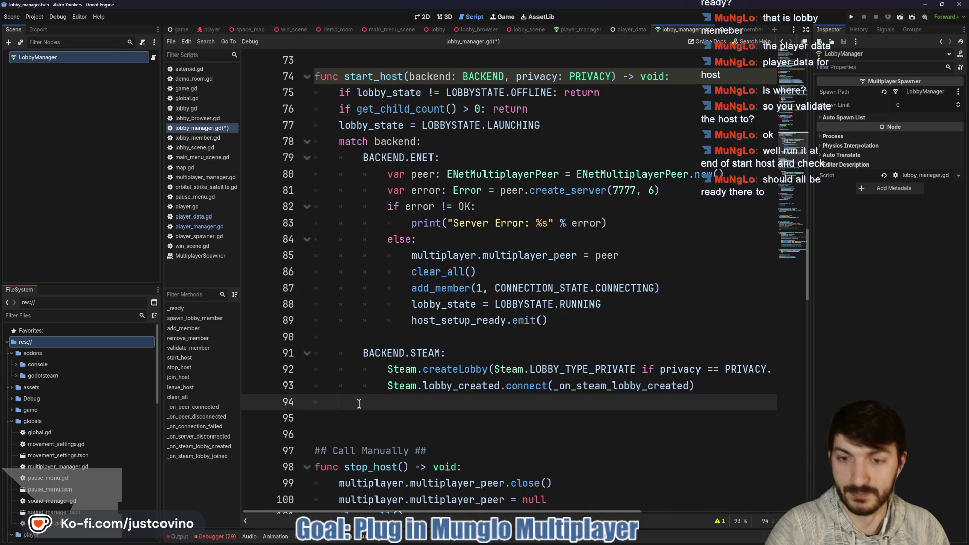
{"action": "type", "text": "Global.change_map(\"res://game/lobby_scene.tscn\")"}
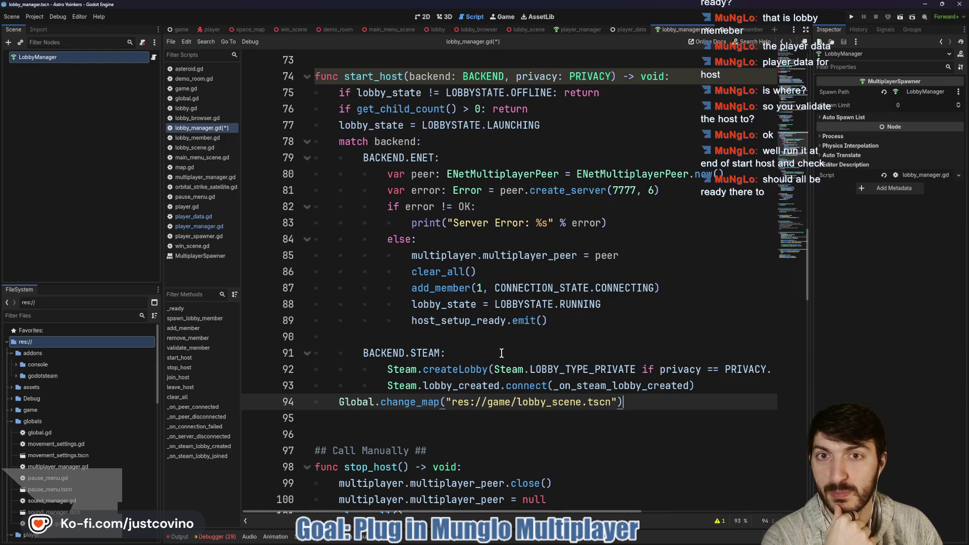
{"action": "left_click", "coordinate": [851, 17]}
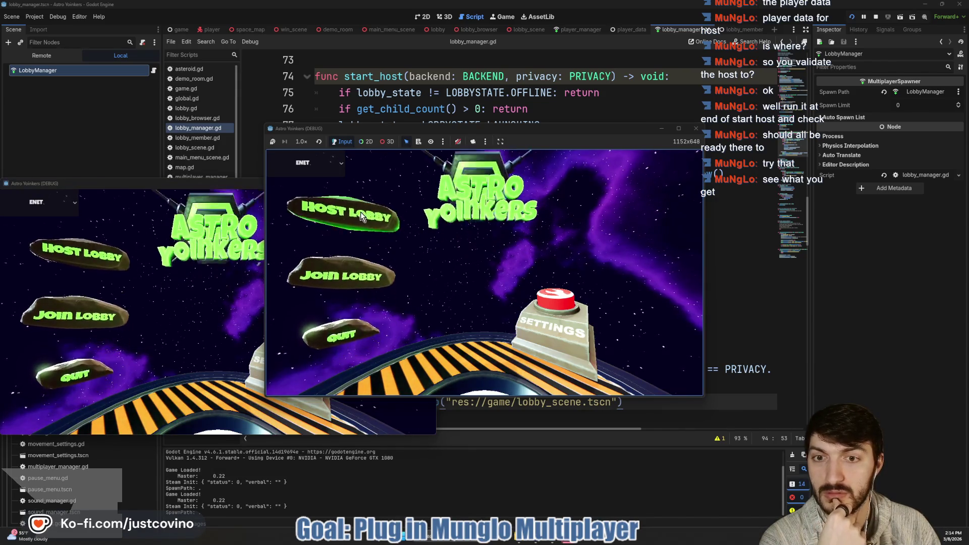
Host a private lobby in the game, move the other game window aside, and return to the editor
{"action": "left_click", "coordinate": [347, 222]}
{"action": "left_click", "coordinate": [466, 230]}
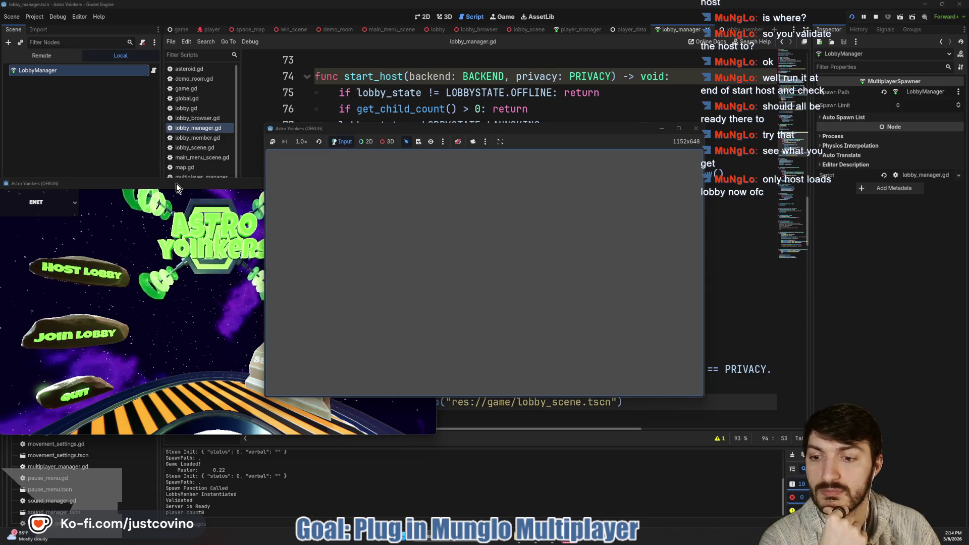
{"action": "left_click_drag", "start_coordinate": [176, 183], "coordinate": [238, 173]}
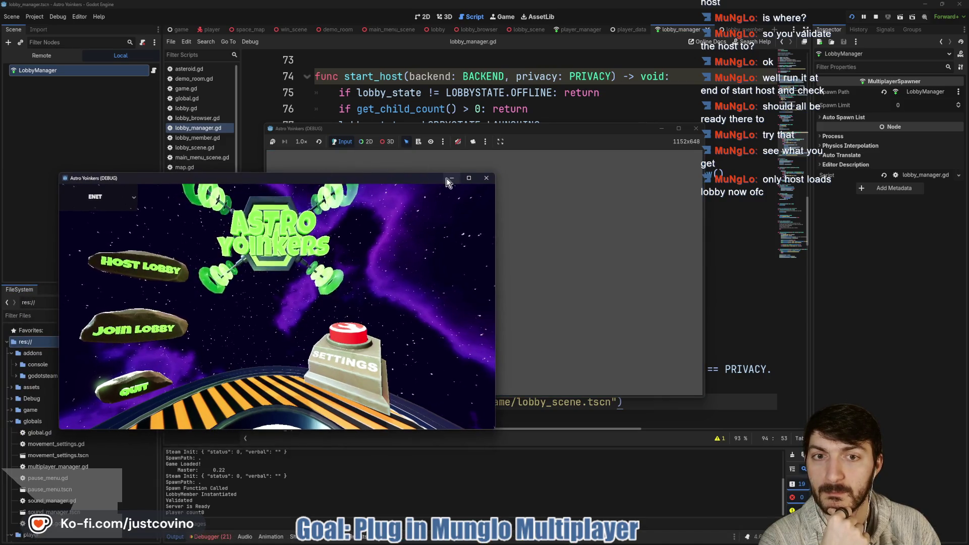
{"action": "left_click", "coordinate": [422, 208]}
Switch the Debugger to the second game session
{"action": "left_click", "coordinate": [212, 537]}
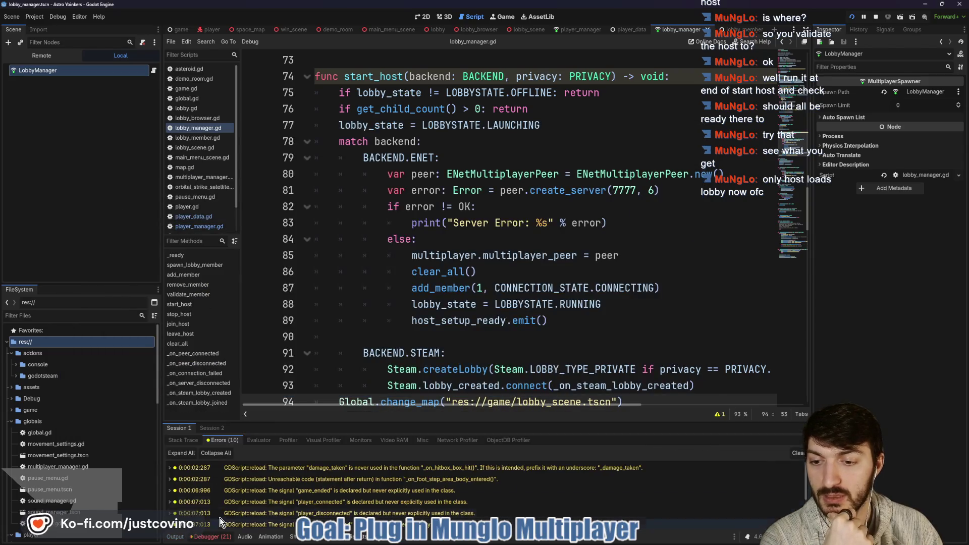
{"action": "left_click", "coordinate": [43, 57]}
{"action": "scroll", "coordinate": [57, 145], "scroll_direction": "down", "scroll_amount": 2}
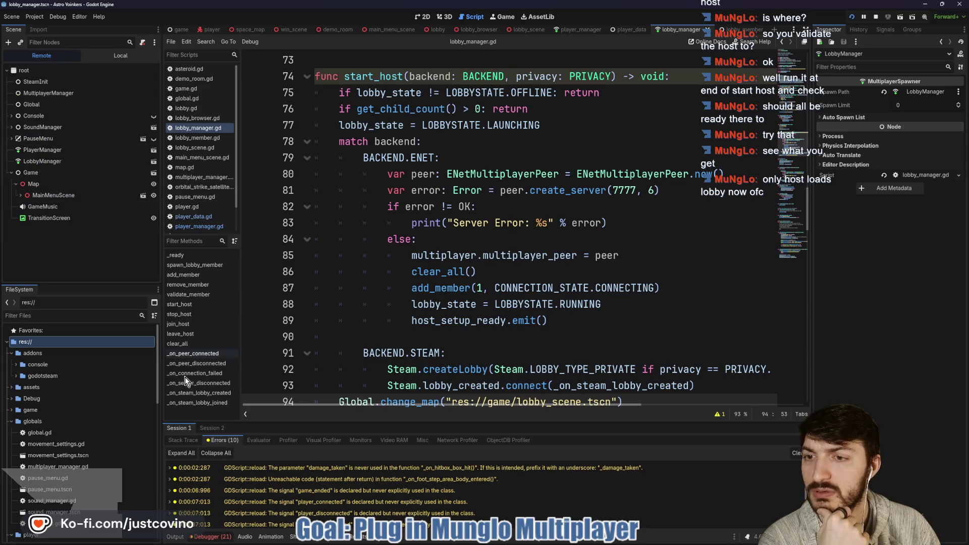
{"action": "left_click", "coordinate": [204, 428]}
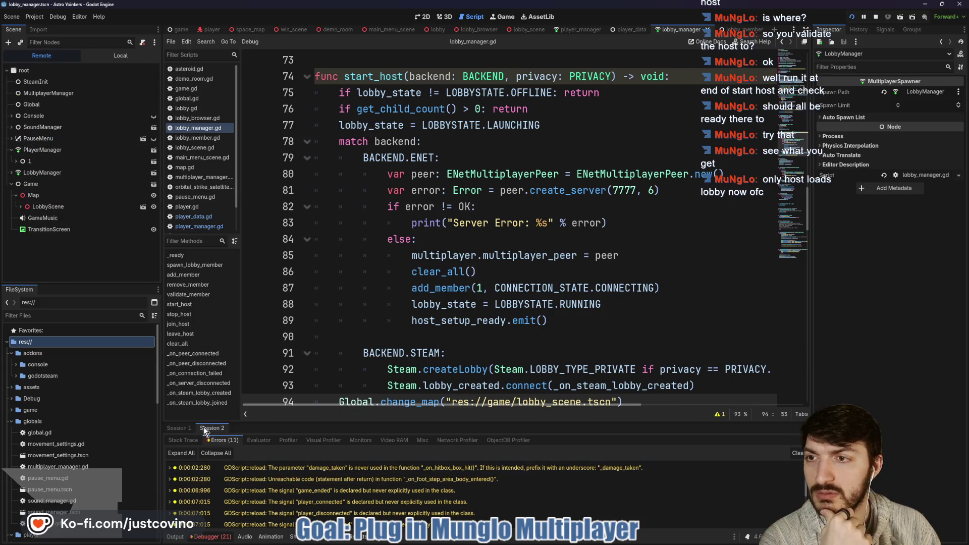
Expand LobbyScene in the Remote tree, inspect player node 1's PlayerData, and show the Output log
{"action": "left_click", "coordinate": [21, 206]}
{"action": "scroll", "coordinate": [74, 228], "scroll_direction": "down", "scroll_amount": 2}
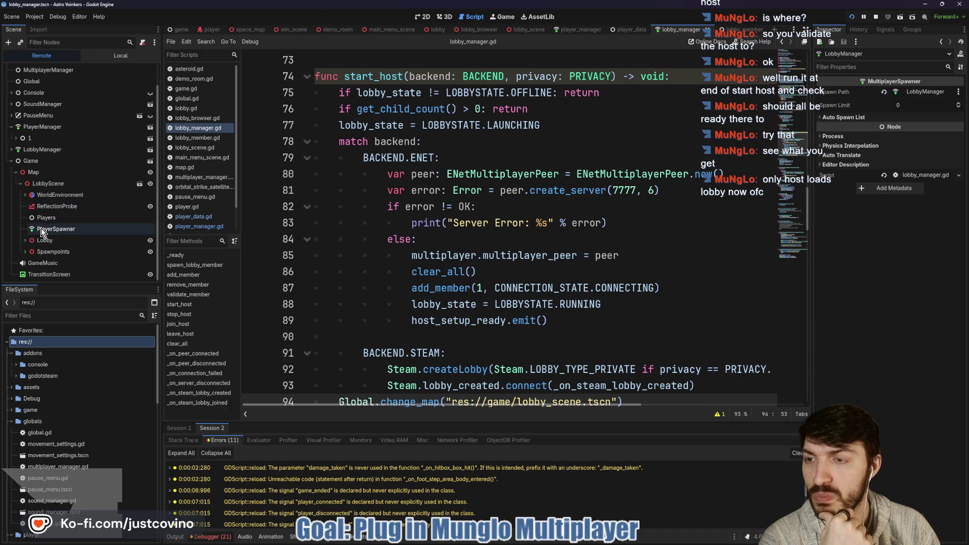
{"action": "left_click", "coordinate": [12, 150]}
{"action": "left_click", "coordinate": [37, 139]}
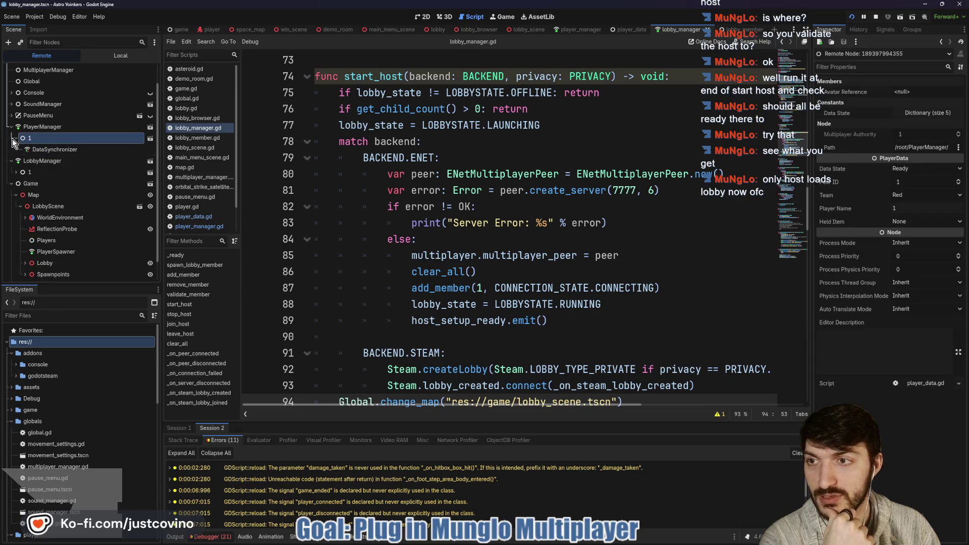
{"action": "scroll", "coordinate": [56, 217], "scroll_direction": "down", "scroll_amount": 1}
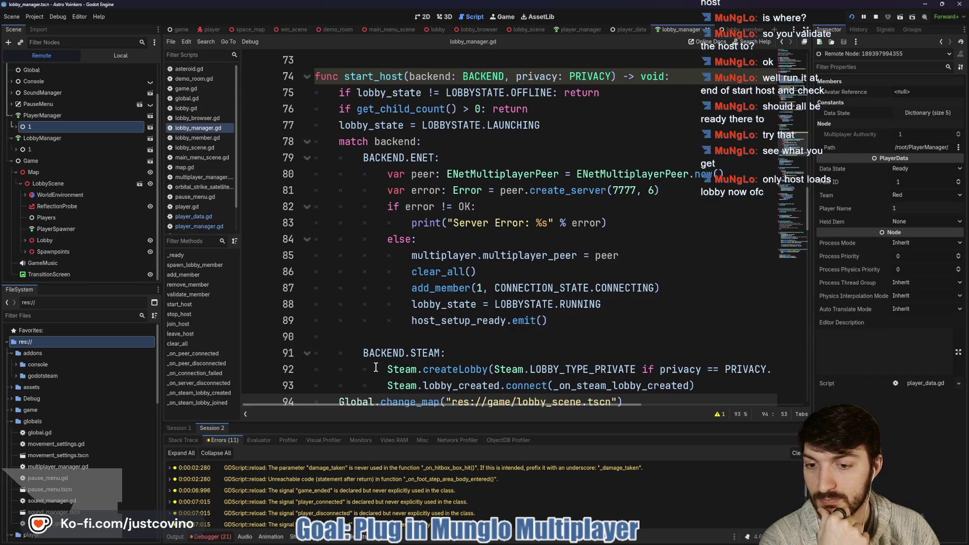
{"action": "left_click", "coordinate": [175, 536]}
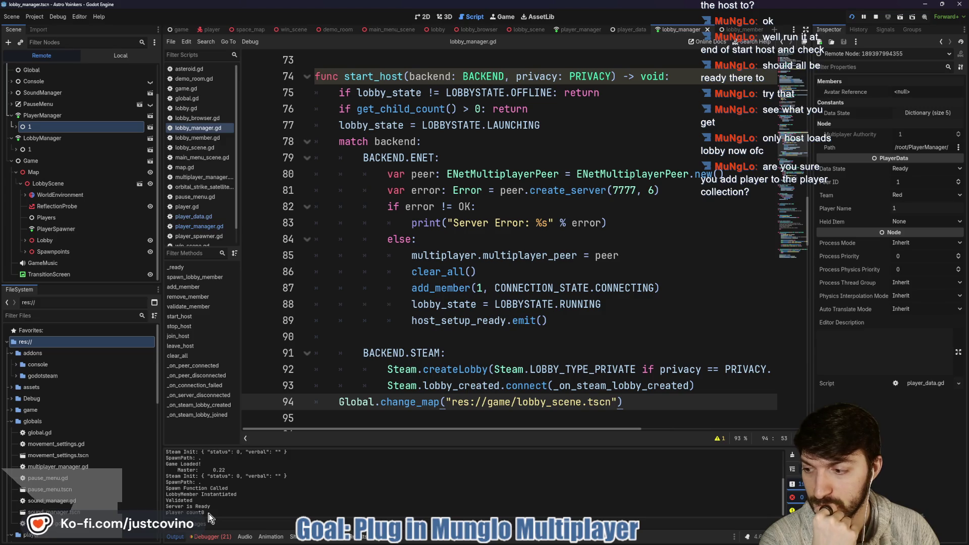
Review the add_member call on line 87 of lobby_manager.gd
{"action": "double_click", "coordinate": [444, 288]}
{"action": "scroll", "coordinate": [601, 297], "scroll_direction": "down", "scroll_amount": 5}
{"action": "scroll", "coordinate": [601, 297], "scroll_direction": "down", "scroll_amount": 9}
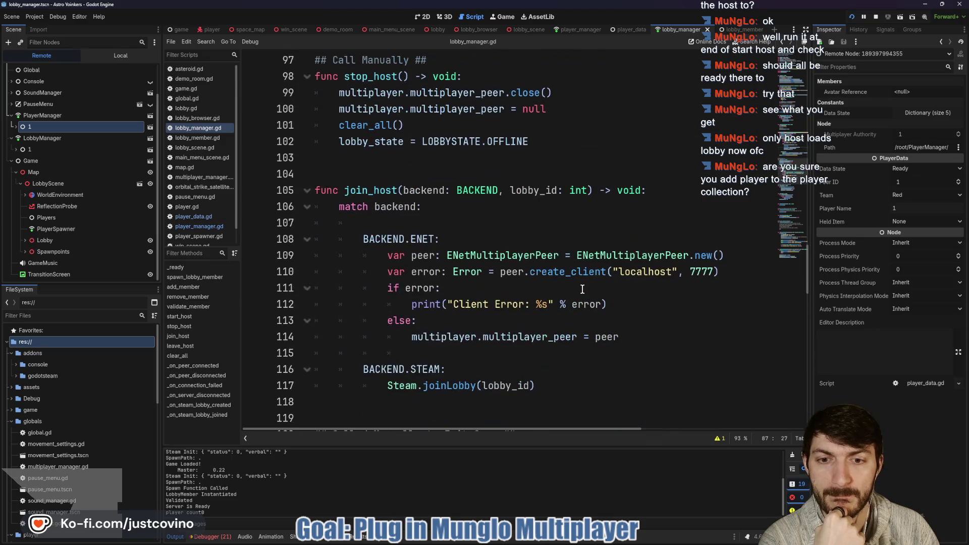
{"action": "scroll", "coordinate": [582, 289], "scroll_direction": "down", "scroll_amount": 1}
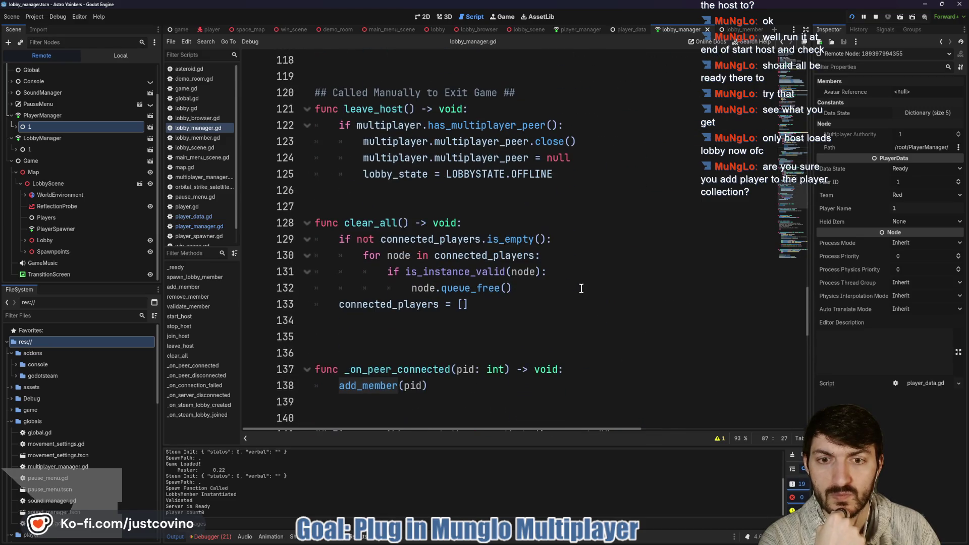
{"action": "scroll", "coordinate": [582, 288], "scroll_direction": "down", "scroll_amount": 2}
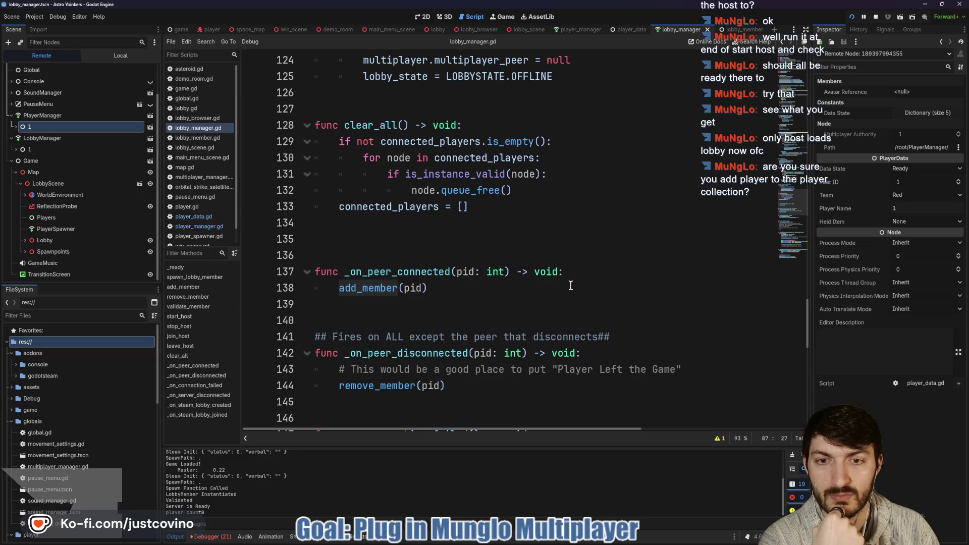
{"action": "scroll", "coordinate": [561, 285], "scroll_direction": "down", "scroll_amount": 10}
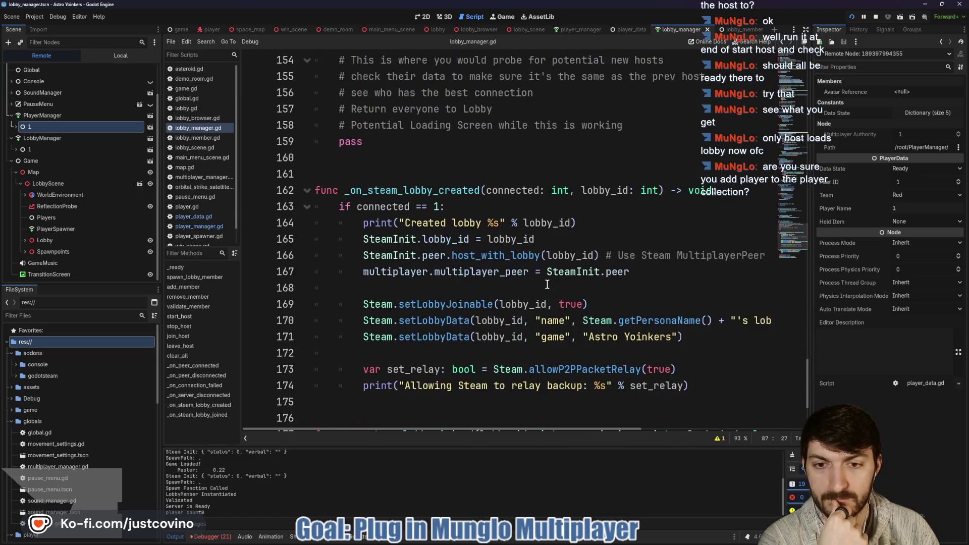
{"action": "scroll", "coordinate": [547, 285], "scroll_direction": "down", "scroll_amount": 3}
{"action": "scroll", "coordinate": [547, 285], "scroll_direction": "up", "scroll_amount": 9}
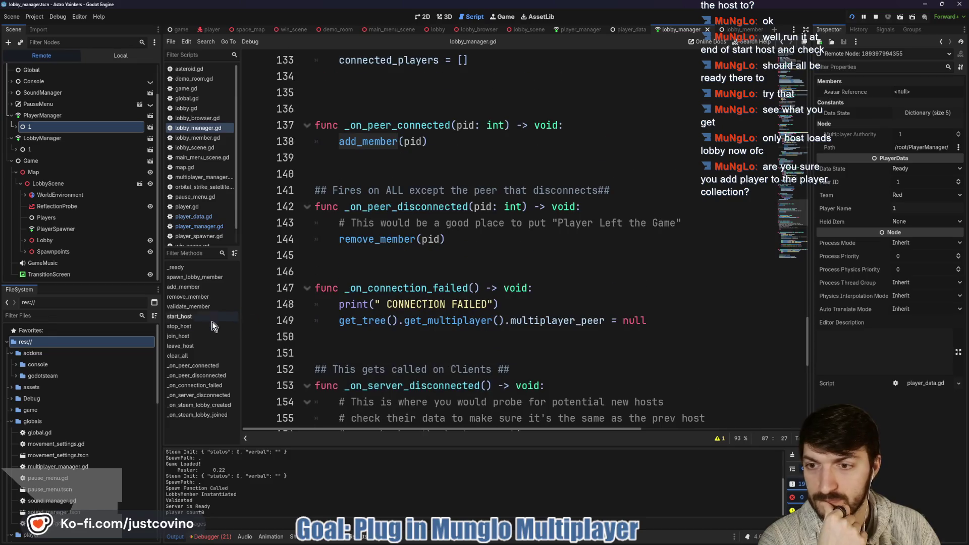
Inspect add_member's definition and its connected_players.append(new_member) line, then switch to lobby_scene.gd
{"action": "left_click", "coordinate": [197, 289]}
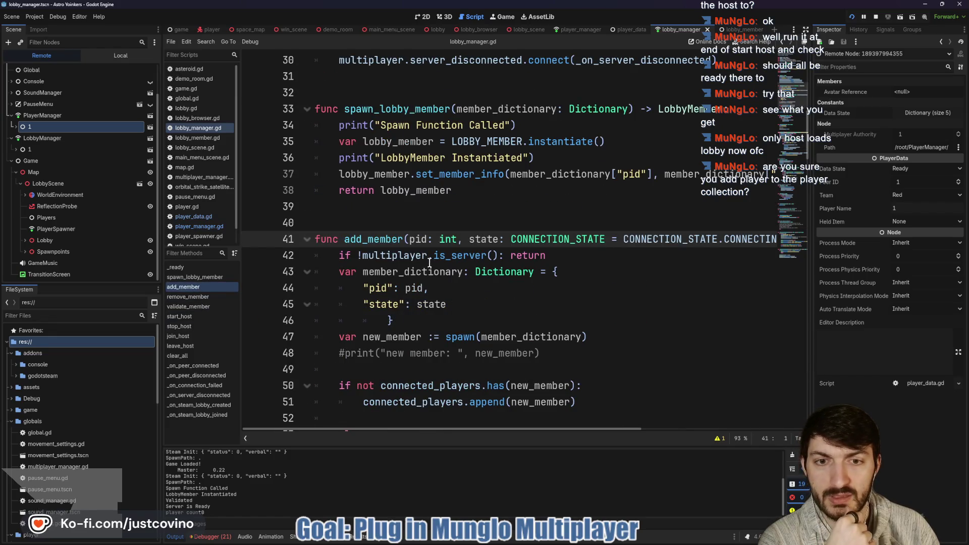
{"action": "scroll", "coordinate": [390, 276], "scroll_direction": "down", "scroll_amount": 1}
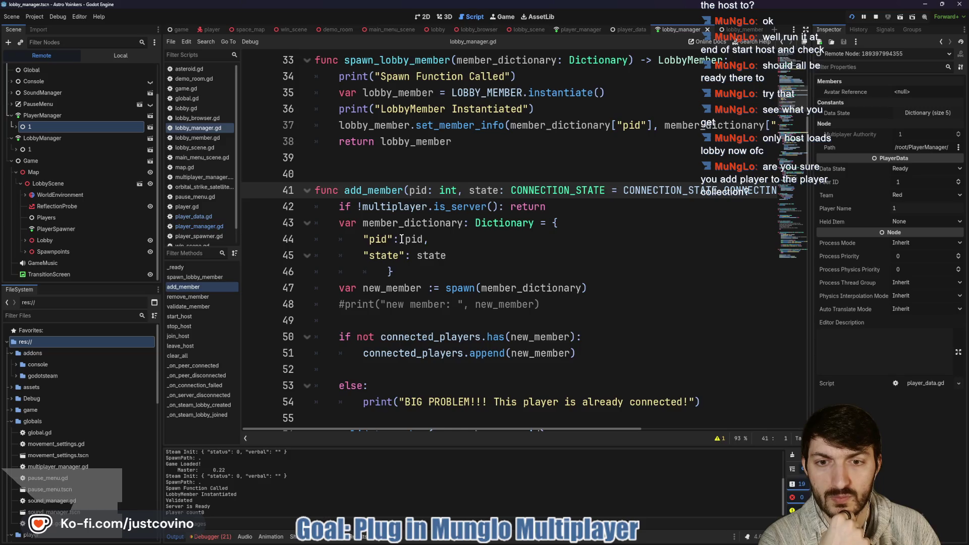
{"action": "scroll", "coordinate": [402, 239], "scroll_direction": "down", "scroll_amount": 1}
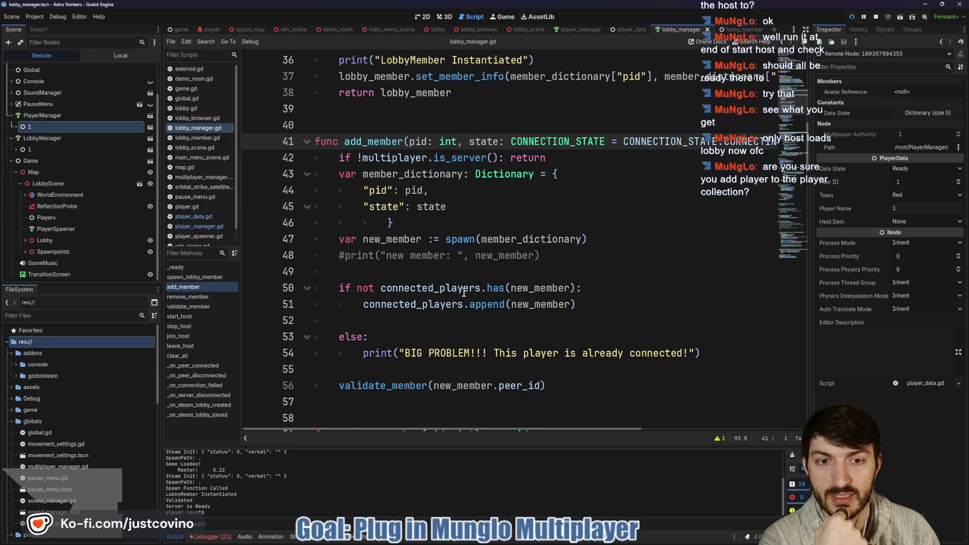
{"action": "double_click", "coordinate": [547, 288]}
{"action": "left_click", "coordinate": [391, 304]}
{"action": "left_click", "coordinate": [572, 305]}
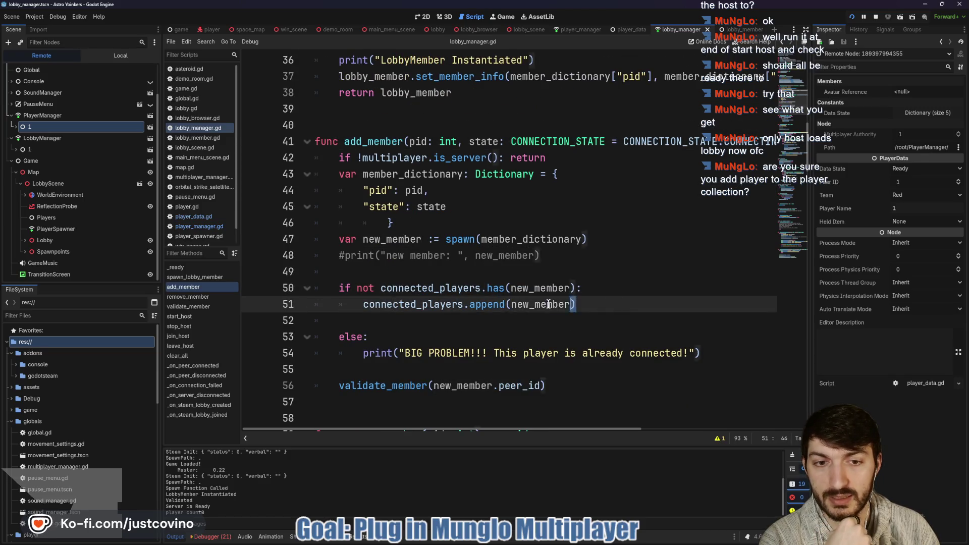
{"action": "key", "text": "shift+Home"}
{"action": "key", "text": "shift+Home"}
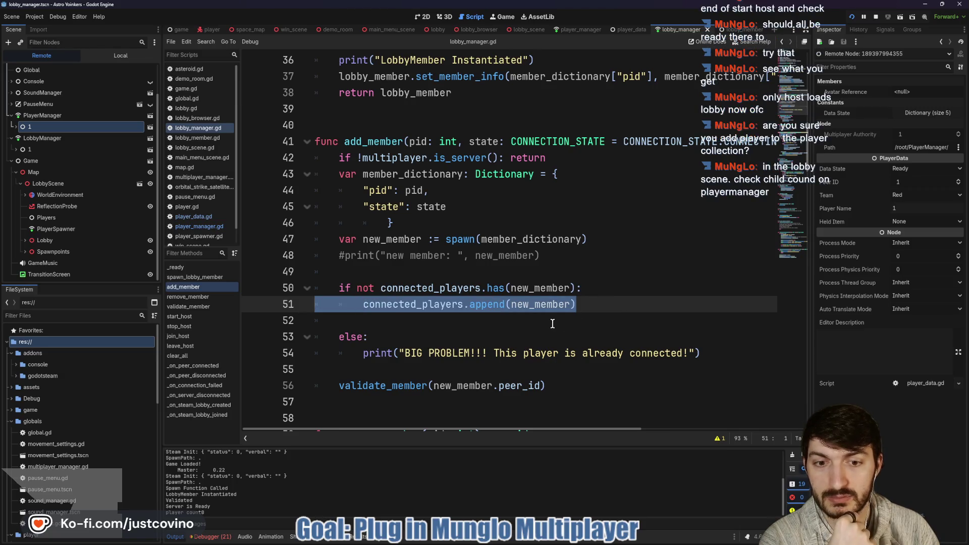
{"action": "scroll", "coordinate": [553, 323], "scroll_direction": "down", "scroll_amount": 1}
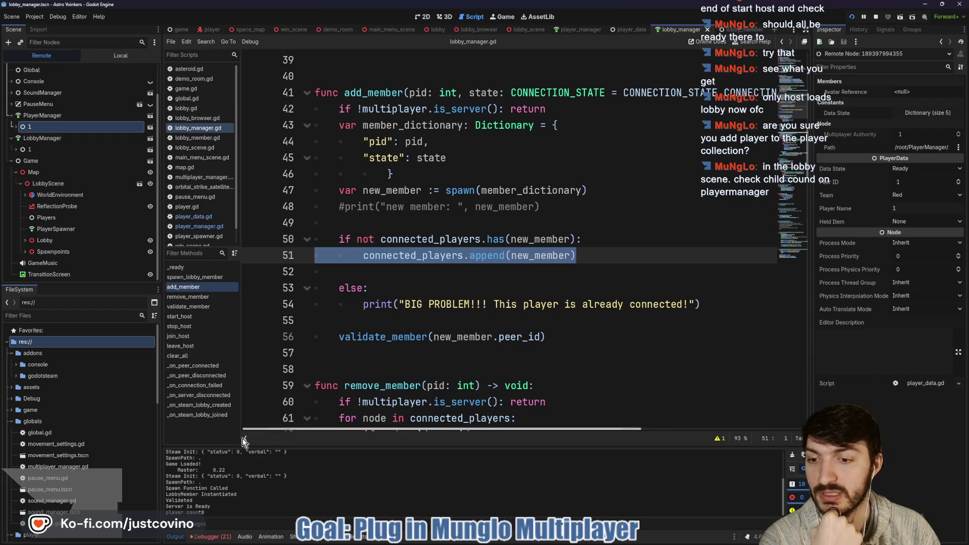
{"action": "left_click", "coordinate": [521, 32]}
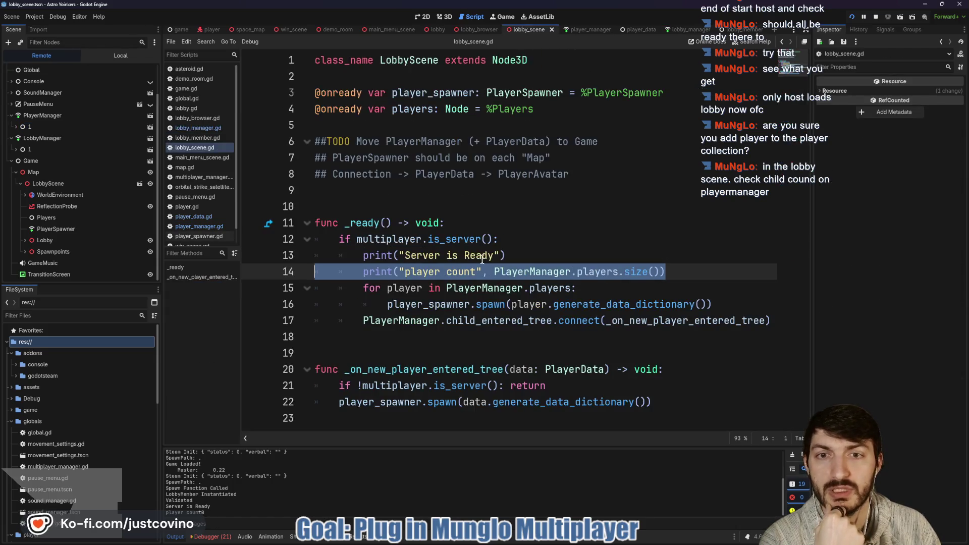
{"action": "left_click", "coordinate": [478, 272]}
Select PlayerManager.players.size() in the player count print on line 14
{"action": "double_click", "coordinate": [533, 272]}
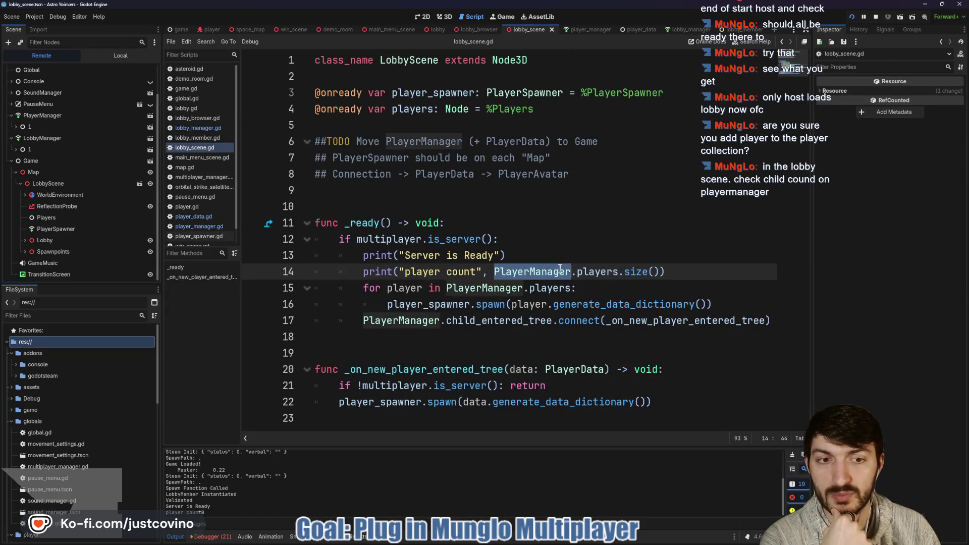
{"action": "double_click", "coordinate": [598, 271]}
{"action": "double_click", "coordinate": [637, 272]}
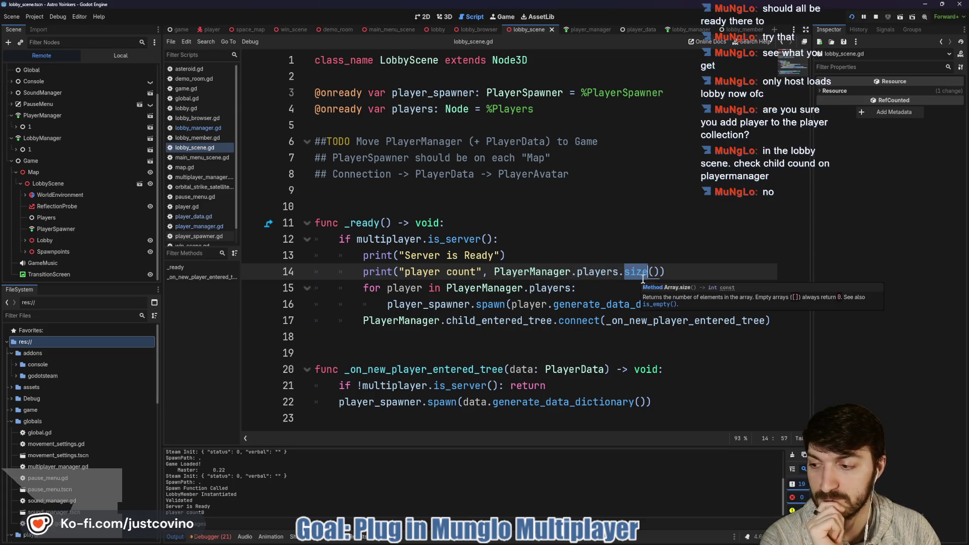
{"action": "left_click_drag", "start_coordinate": [660, 272], "coordinate": [576, 273]}
{"action": "left_click", "coordinate": [674, 272]}
Add print("Node count", PlayerManager.get_child_count()) on line 15 and stop the running game
{"action": "key", "text": "Return"}
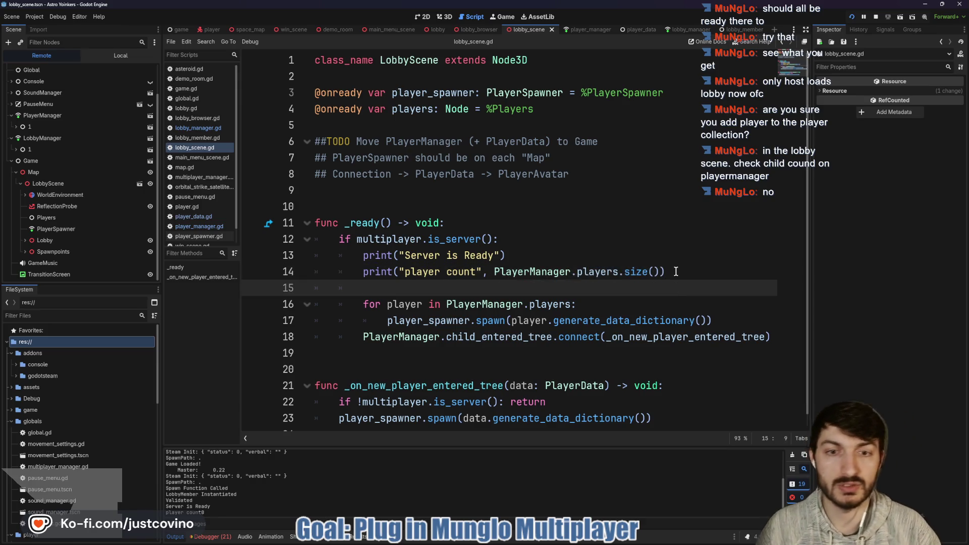
{"action": "type", "text": "print(\"Node count\", P"}
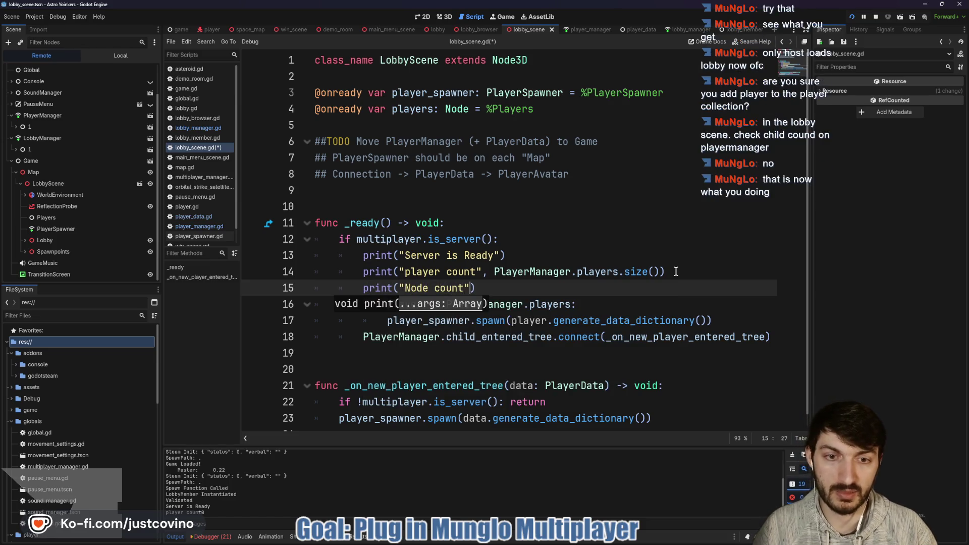
{"action": "type", "text": "layerManager."}
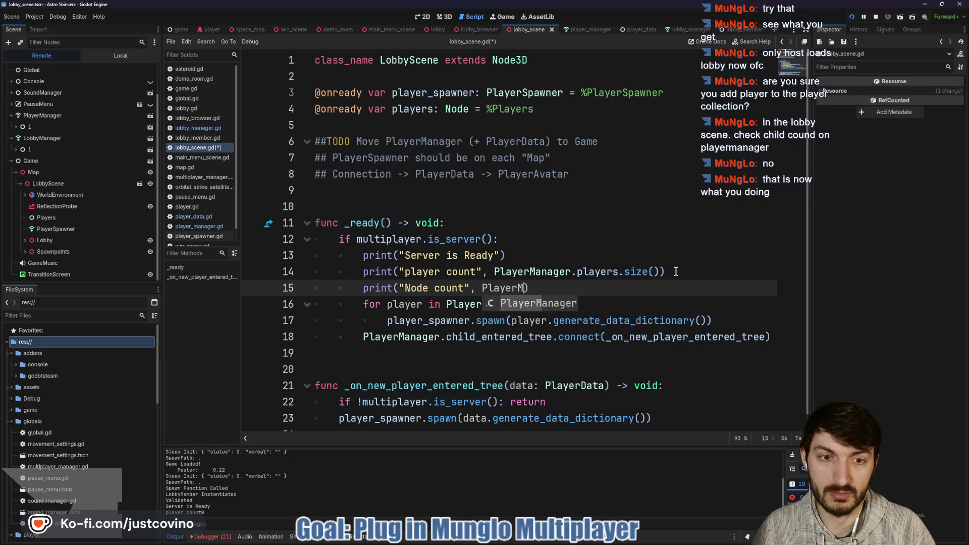
{"action": "type", "text": "get_child"}
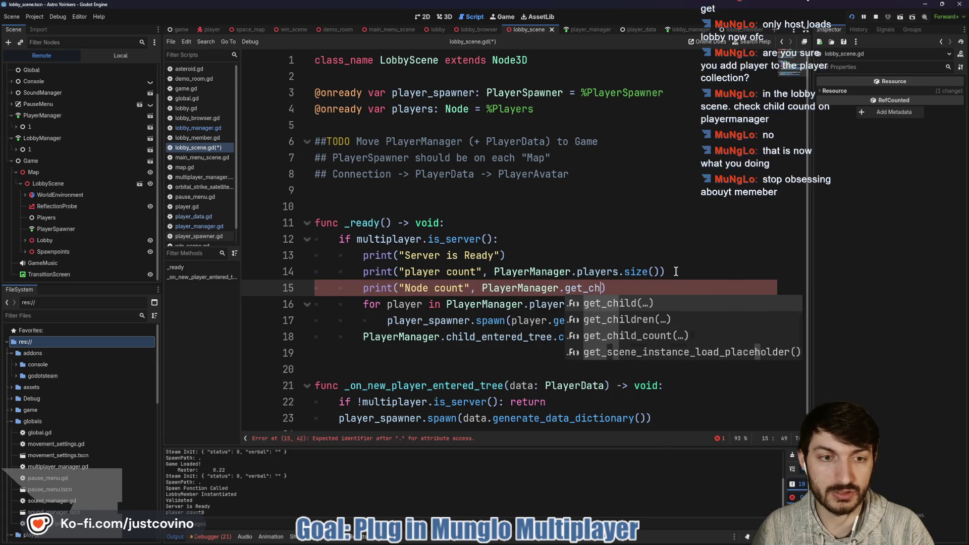
{"action": "key", "text": "Down"}
{"action": "key", "text": "Down"}
{"action": "key", "text": "Return"}
{"action": "left_click", "coordinate": [687, 282]}
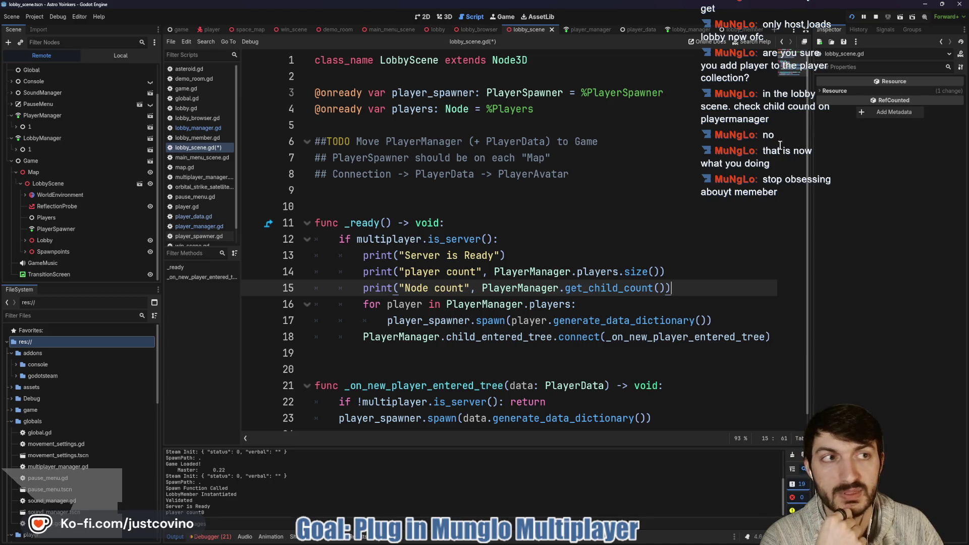
{"action": "left_click", "coordinate": [877, 16]}
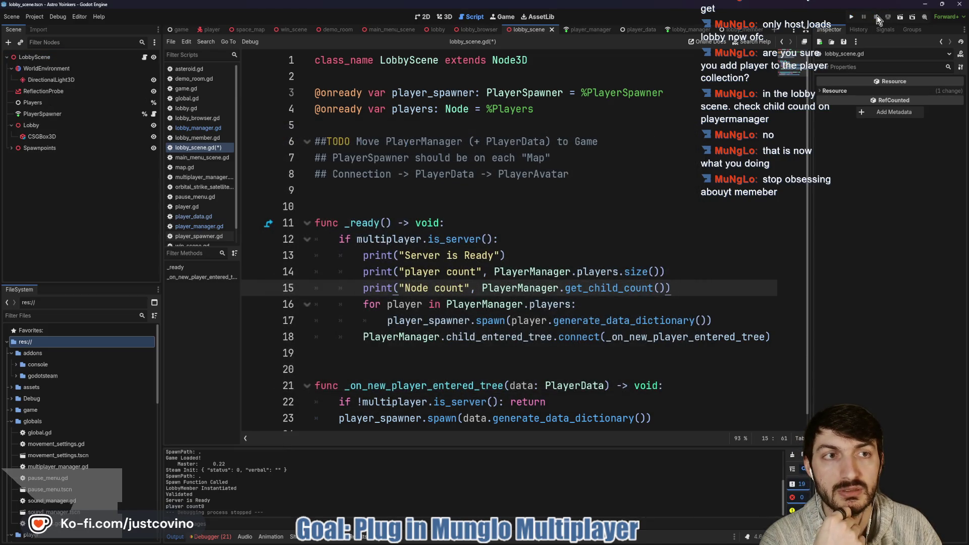
Run the project, host a private lobby, and check the player count output line
{"action": "left_click", "coordinate": [852, 18]}
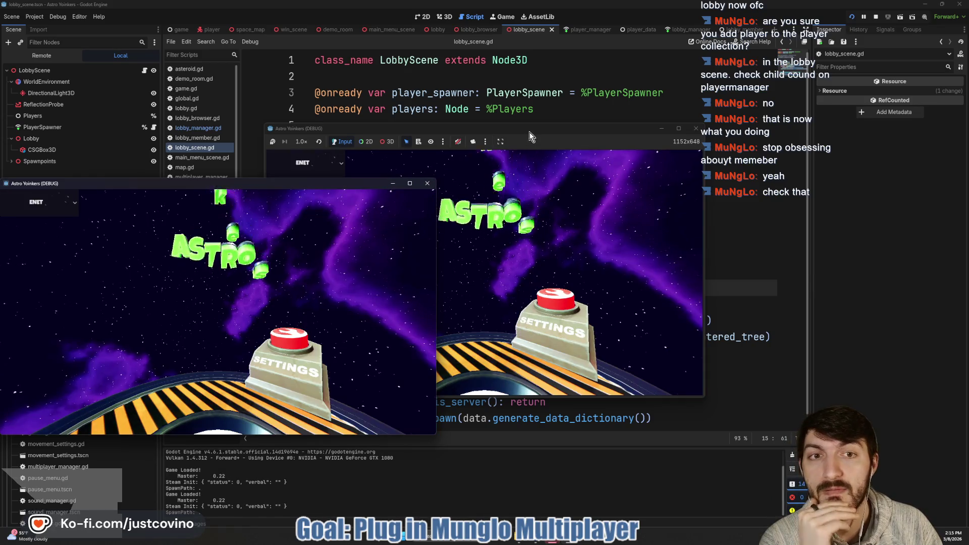
{"action": "left_click", "coordinate": [419, 198]}
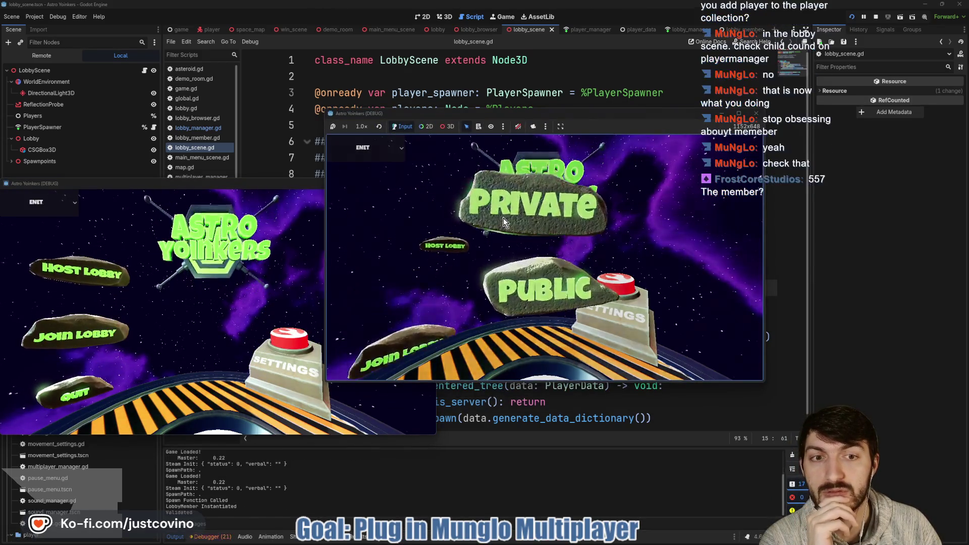
{"action": "left_click", "coordinate": [503, 218]}
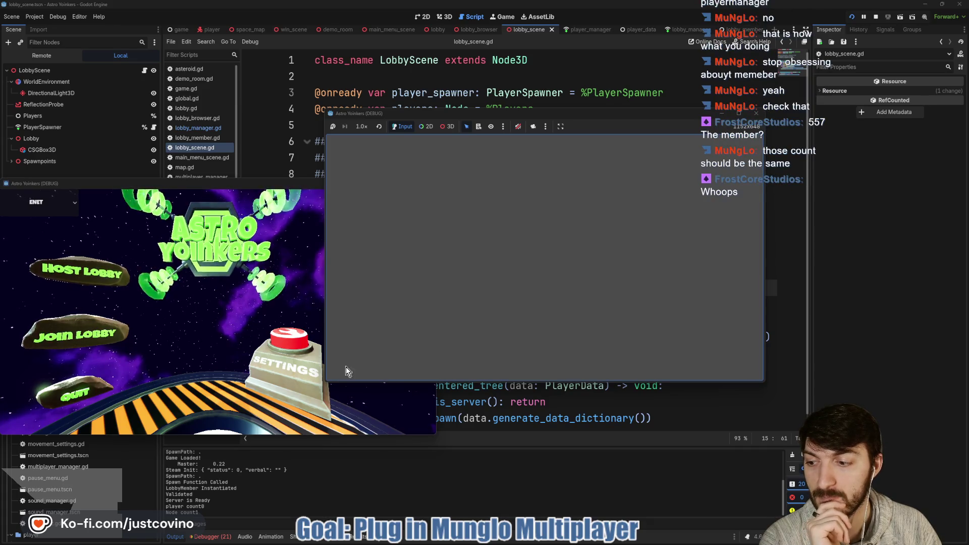
{"action": "left_click_drag", "start_coordinate": [209, 508], "coordinate": [171, 507]}
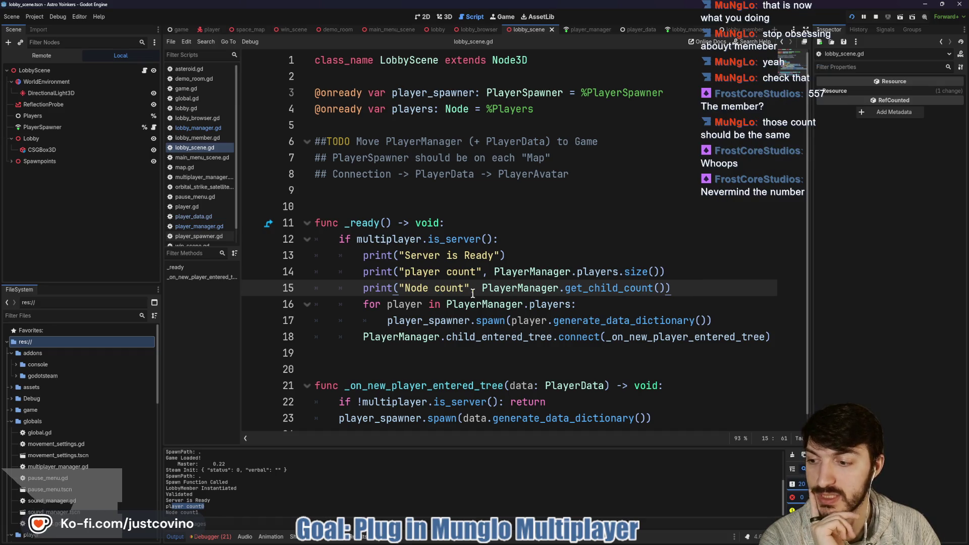
Quick-open the player_data scene and look over its script
{"action": "key", "text": "ctrl+shift+o"}
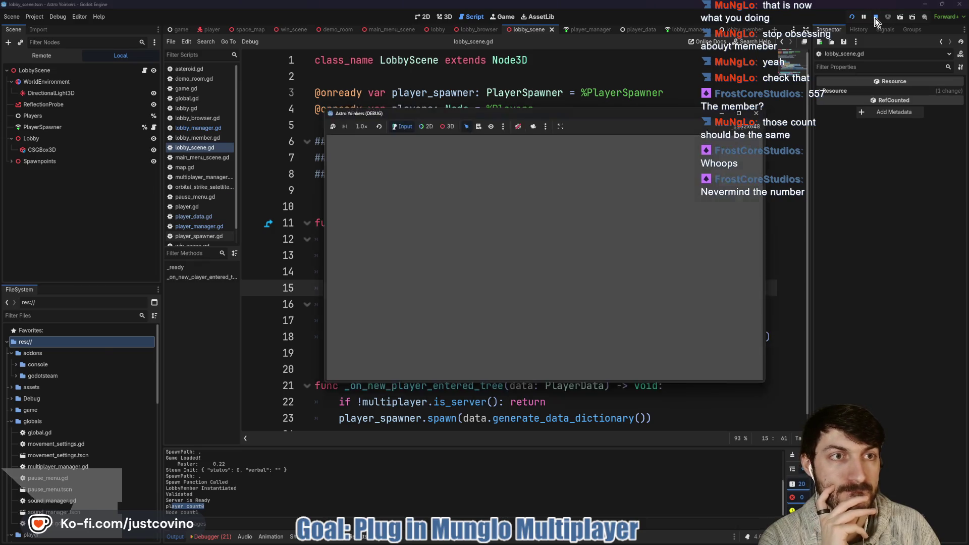
{"action": "key", "text": "Return"}
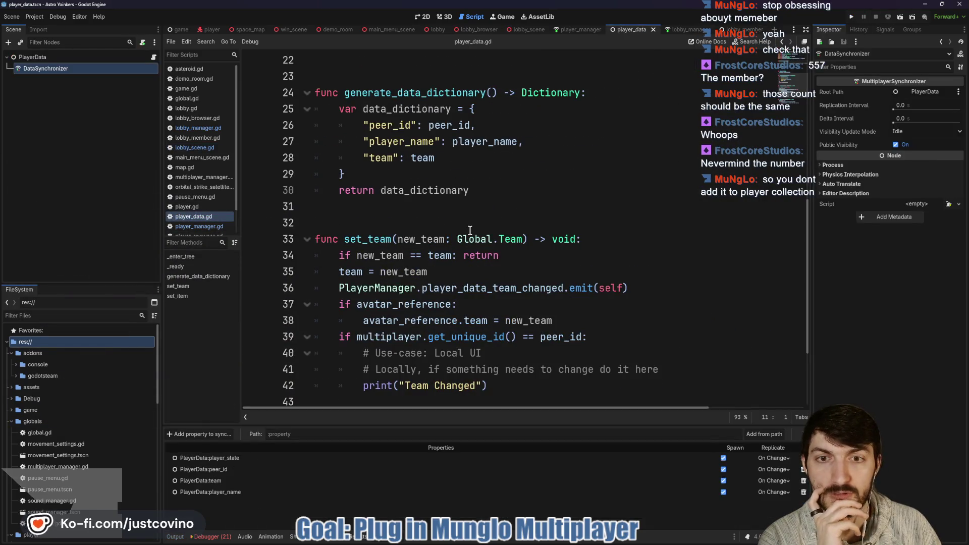
{"action": "scroll", "coordinate": [448, 242], "scroll_direction": "down", "scroll_amount": 3}
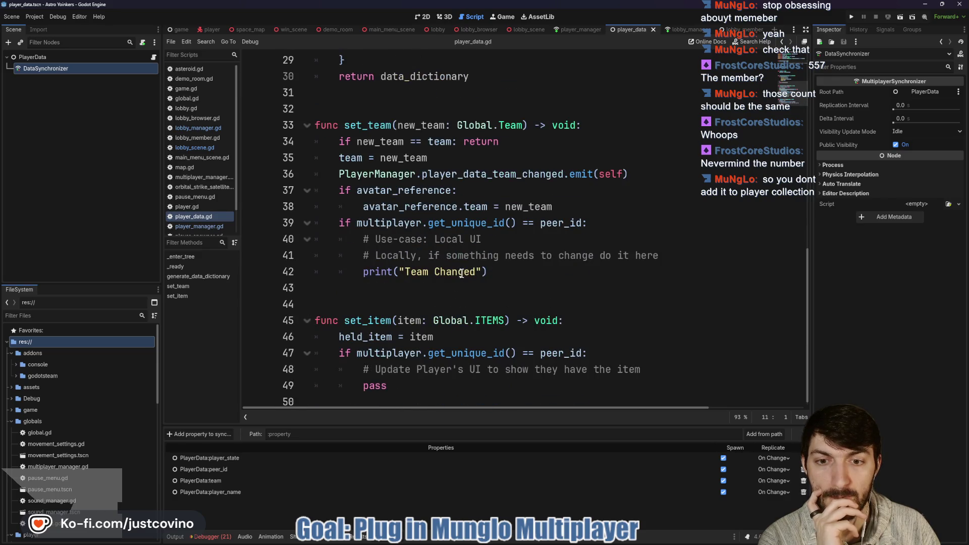
{"action": "scroll", "coordinate": [461, 273], "scroll_direction": "up", "scroll_amount": 10}
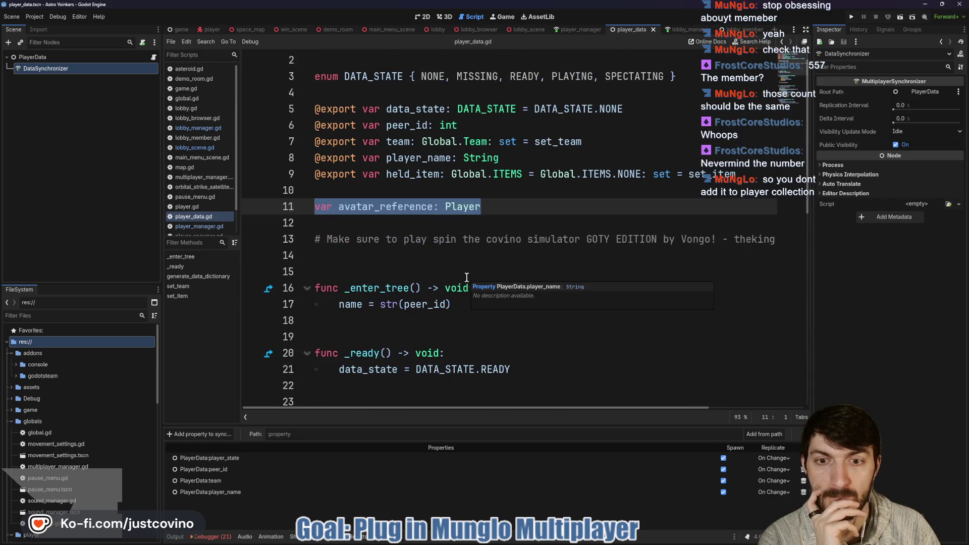
{"action": "left_click", "coordinate": [580, 30]}
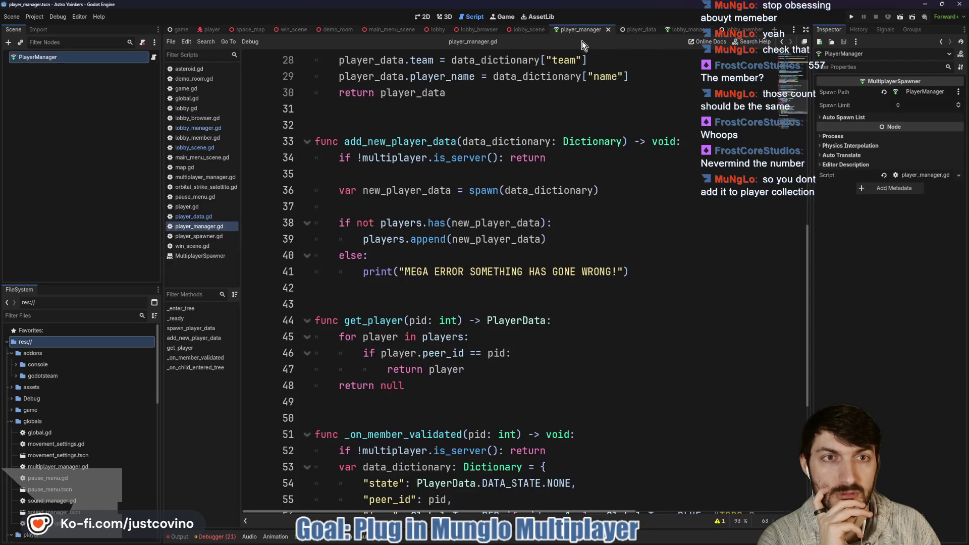
{"action": "scroll", "coordinate": [505, 320], "scroll_direction": "down", "scroll_amount": 5}
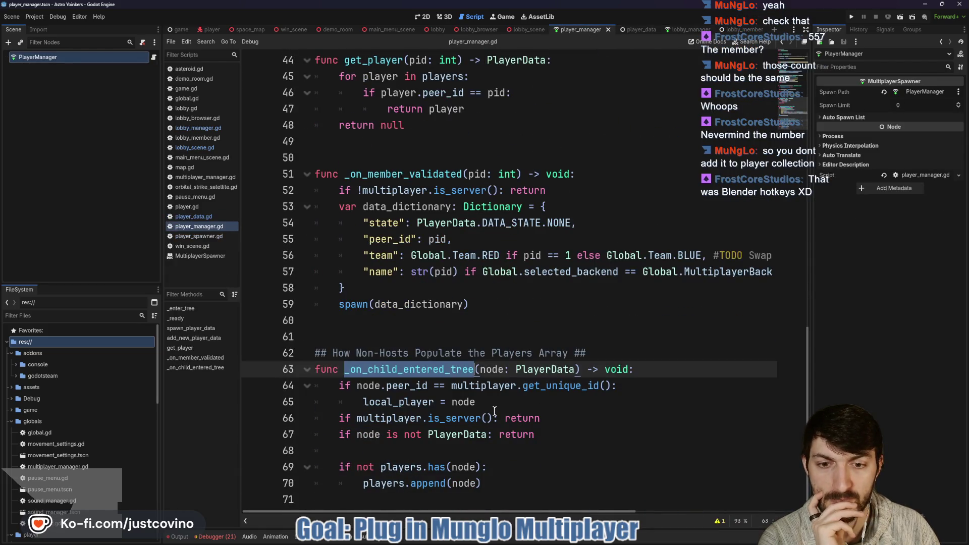
{"action": "double_click", "coordinate": [410, 467]}
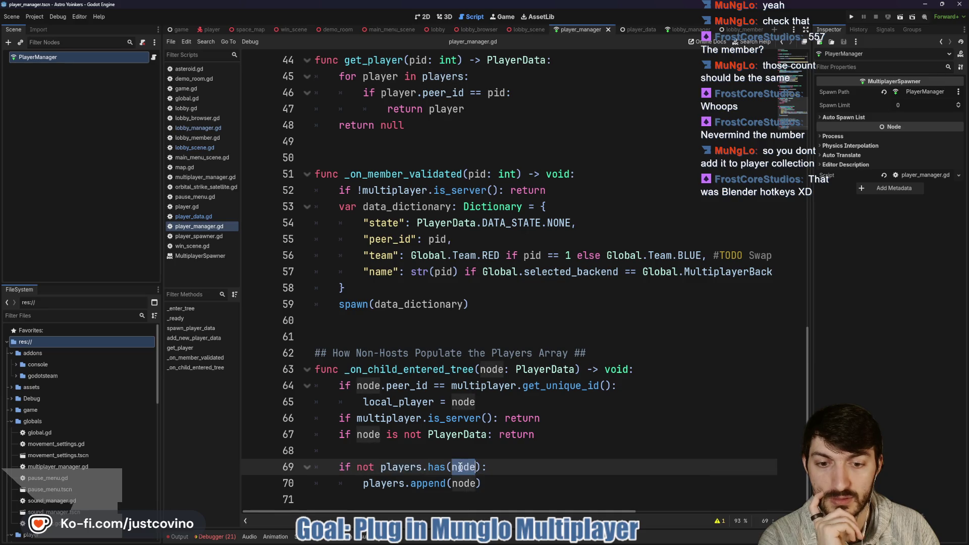
{"action": "left_click", "coordinate": [377, 484]}
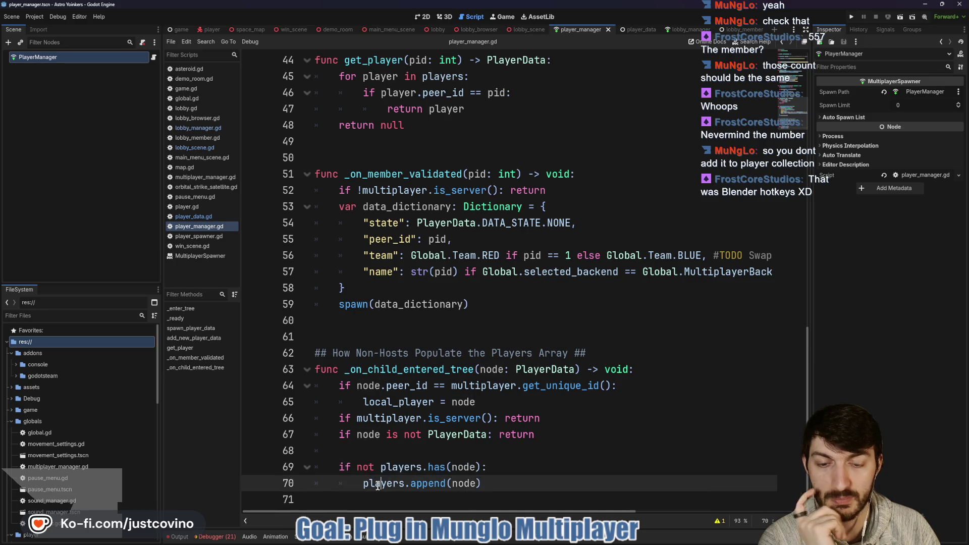
{"action": "triple_click", "coordinate": [411, 476]}
{"action": "left_click_drag", "start_coordinate": [411, 476], "coordinate": [361, 464]}
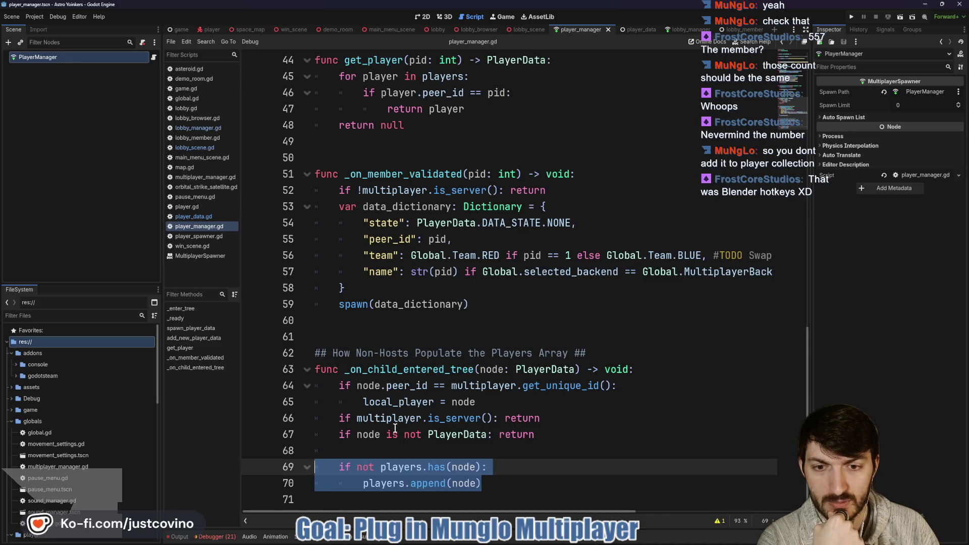
{"action": "left_click_drag", "start_coordinate": [555, 435], "coordinate": [309, 422]}
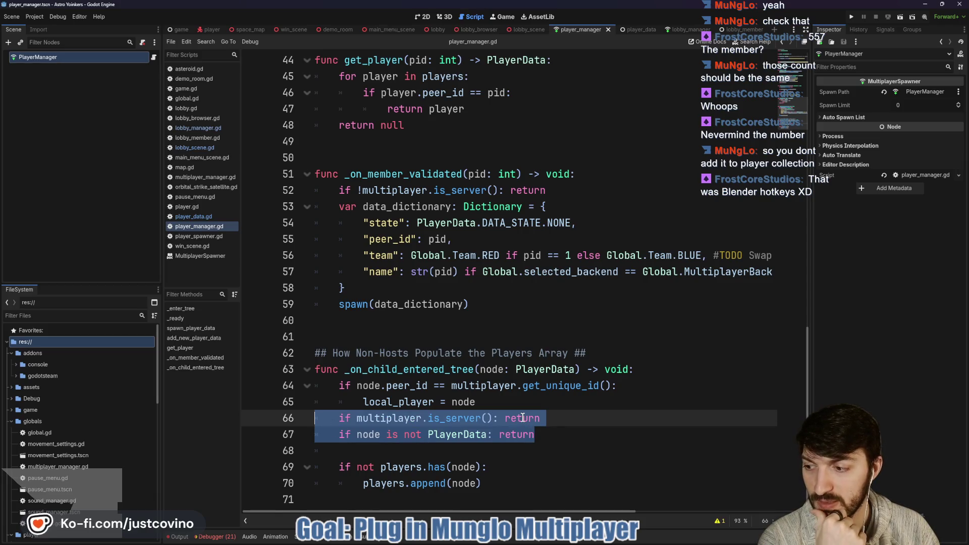
{"action": "left_click_drag", "start_coordinate": [482, 483], "coordinate": [313, 467]}
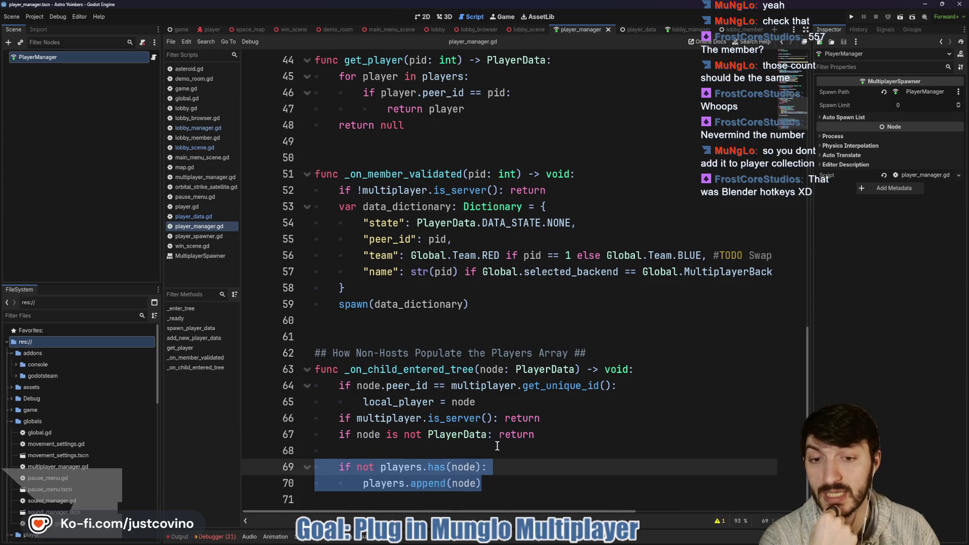
{"action": "scroll", "coordinate": [503, 420], "scroll_direction": "up", "scroll_amount": 2}
{"action": "scroll", "coordinate": [503, 420], "scroll_direction": "down", "scroll_amount": 2}
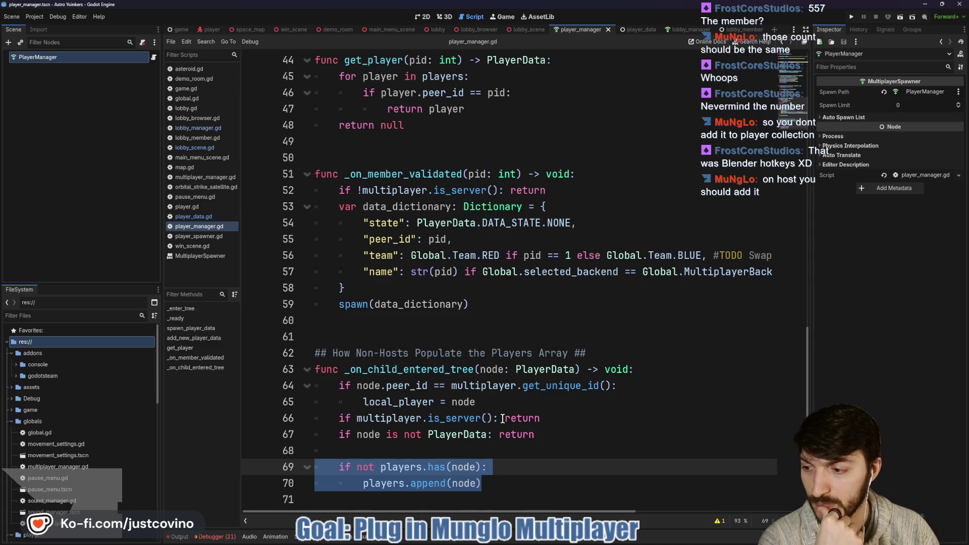
{"action": "scroll", "coordinate": [474, 434], "scroll_direction": "up", "scroll_amount": 12}
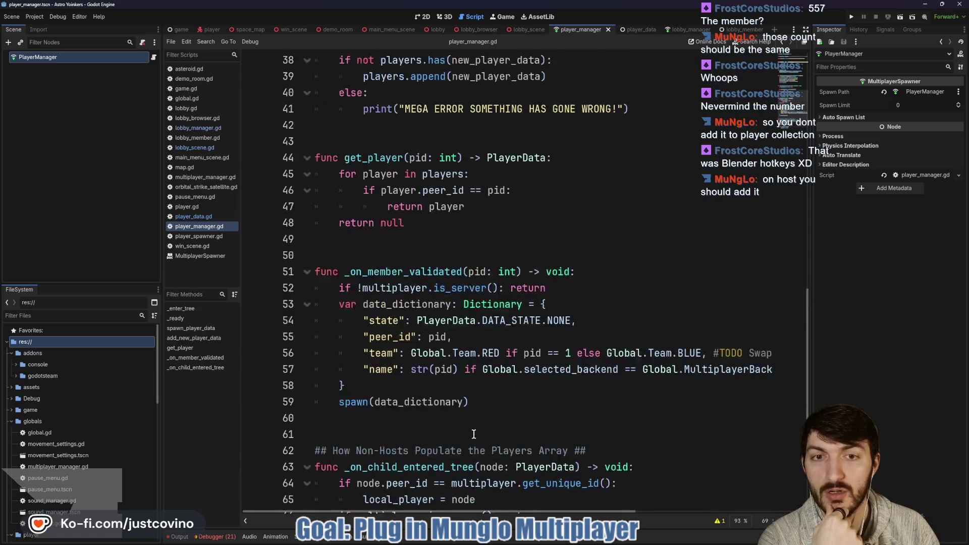
{"action": "scroll", "coordinate": [474, 434], "scroll_direction": "up", "scroll_amount": 2}
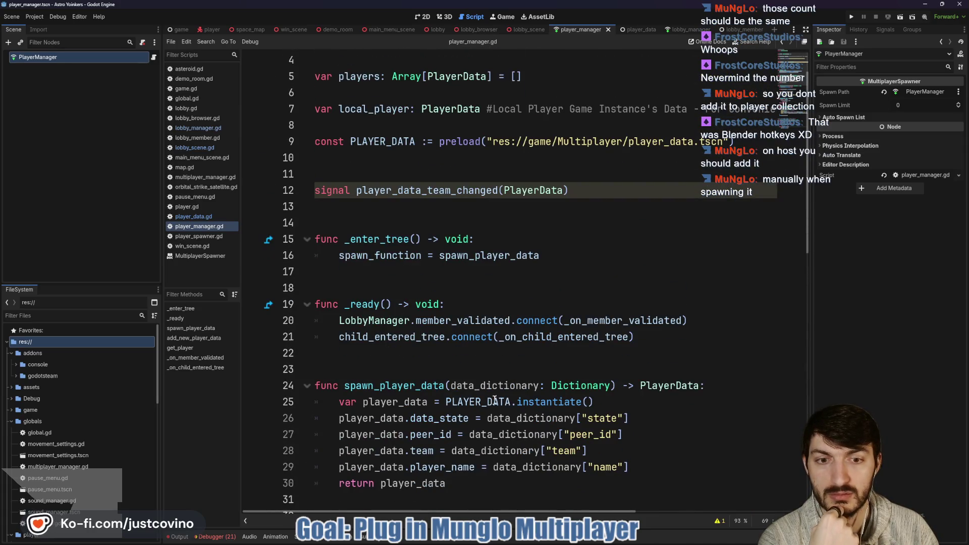
{"action": "scroll", "coordinate": [500, 390], "scroll_direction": "down", "scroll_amount": 2}
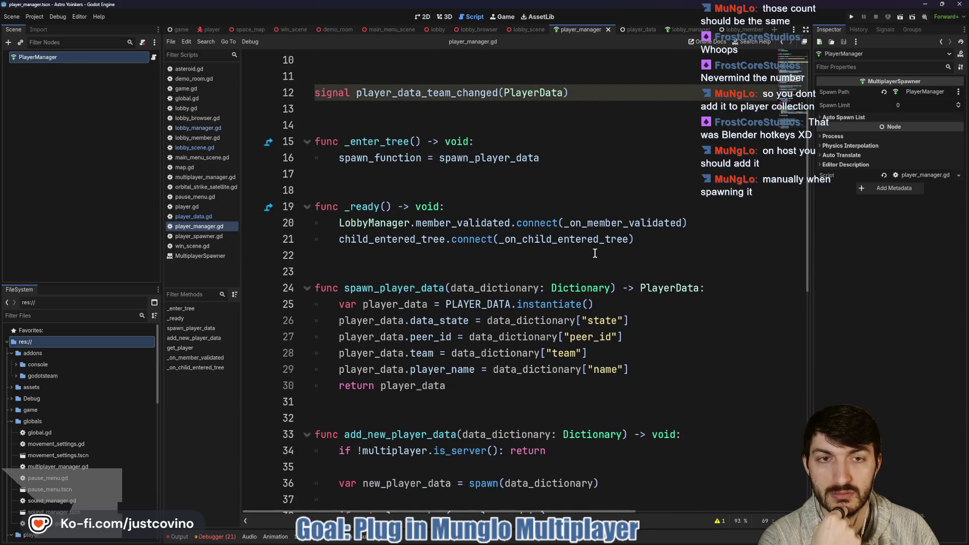
{"action": "scroll", "coordinate": [585, 261], "scroll_direction": "down", "scroll_amount": 1}
{"action": "scroll", "coordinate": [584, 258], "scroll_direction": "up", "scroll_amount": 1}
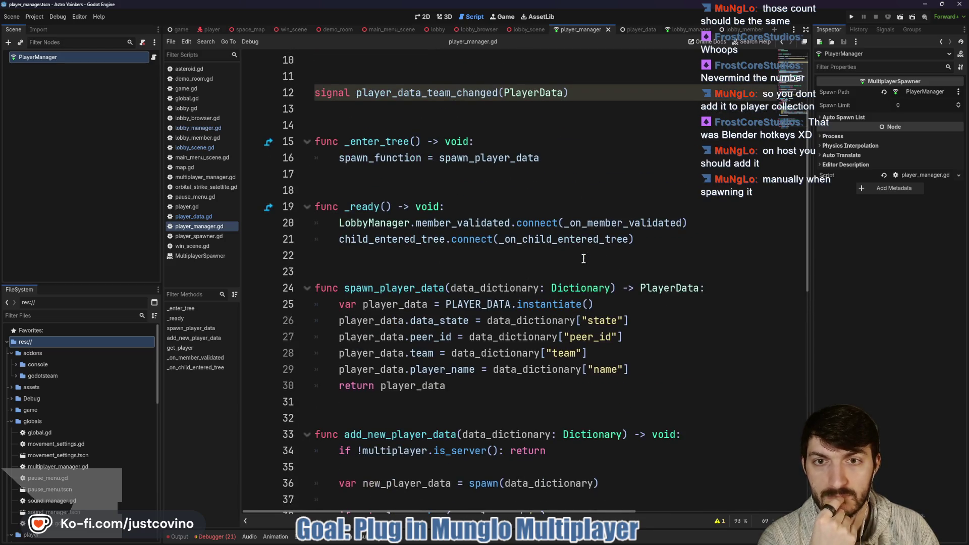
{"action": "scroll", "coordinate": [581, 257], "scroll_direction": "up", "scroll_amount": 1}
{"action": "scroll", "coordinate": [577, 256], "scroll_direction": "up", "scroll_amount": 2}
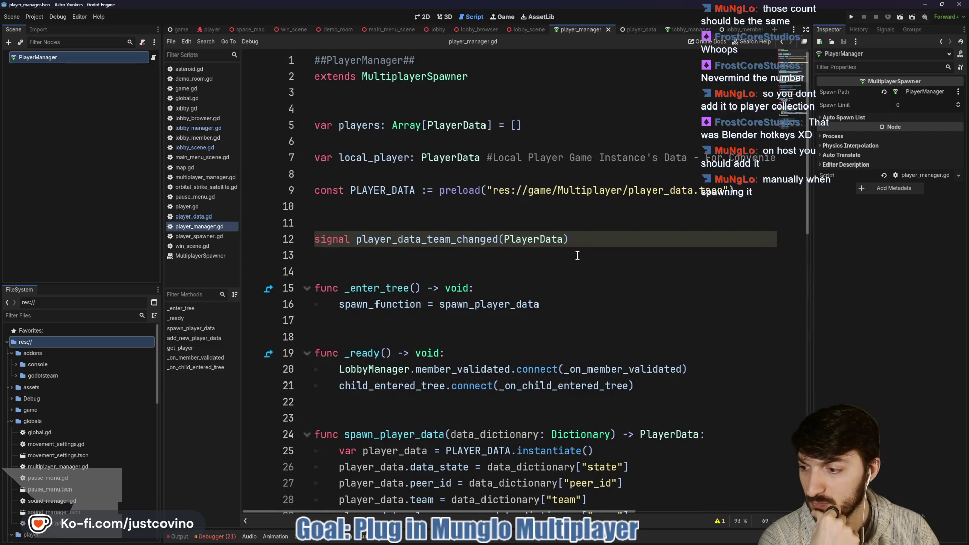
{"action": "scroll", "coordinate": [577, 255], "scroll_direction": "down", "scroll_amount": 2}
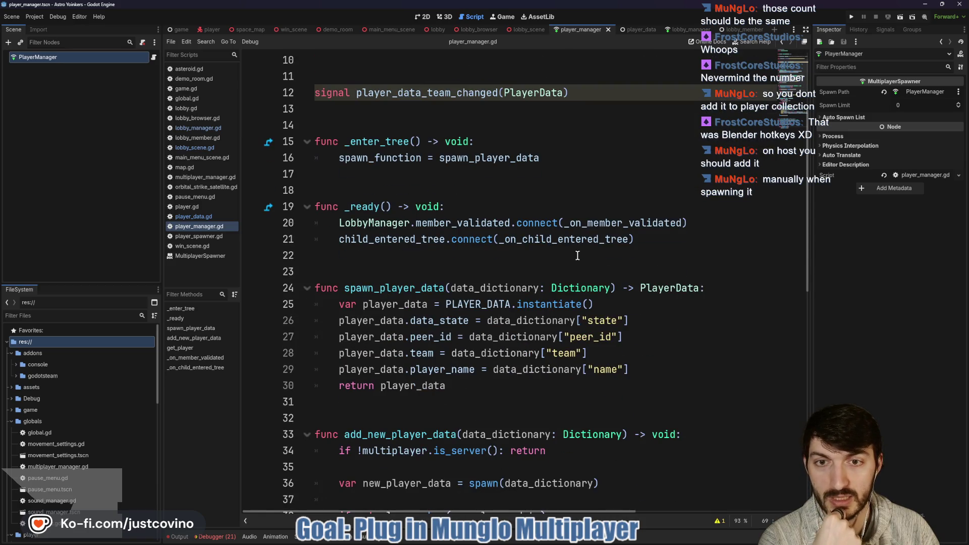
{"action": "scroll", "coordinate": [577, 256], "scroll_direction": "down", "scroll_amount": 1}
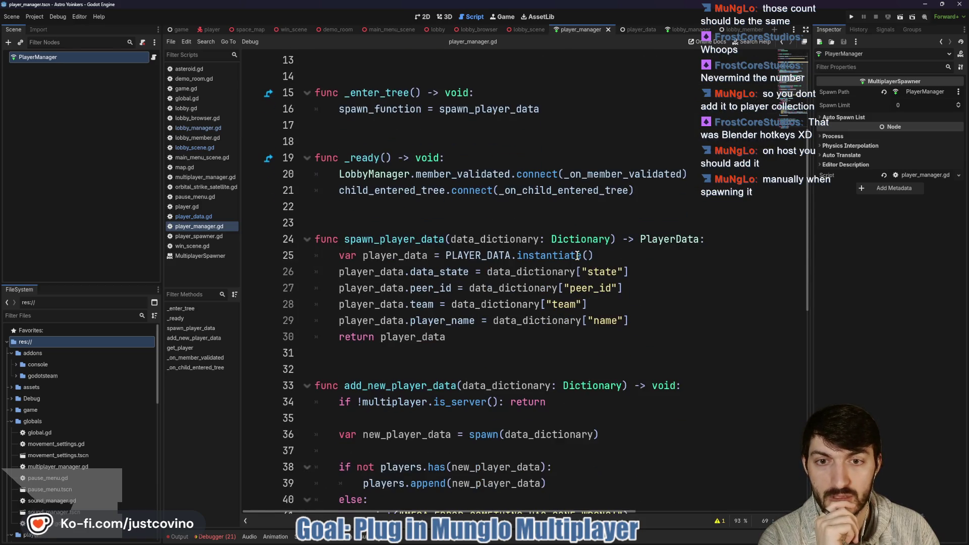
{"action": "left_click", "coordinate": [633, 175], "text": "ctrl"}
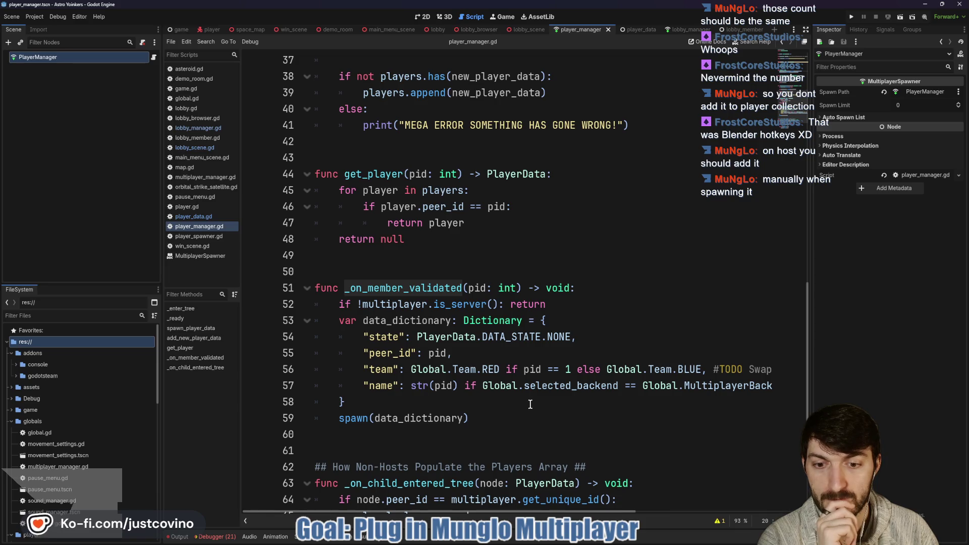
{"action": "scroll", "coordinate": [530, 404], "scroll_direction": "down", "scroll_amount": 2}
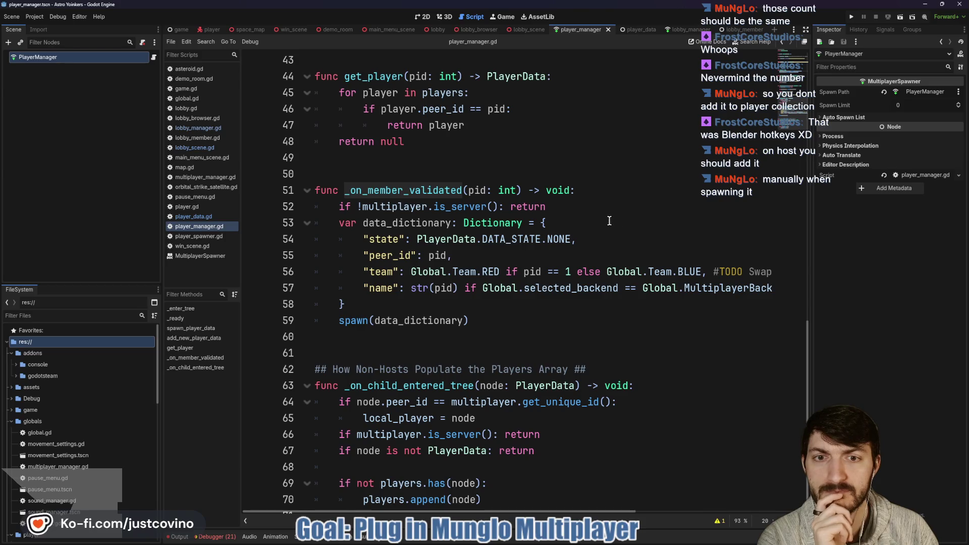
{"action": "scroll", "coordinate": [593, 231], "scroll_direction": "up", "scroll_amount": 4}
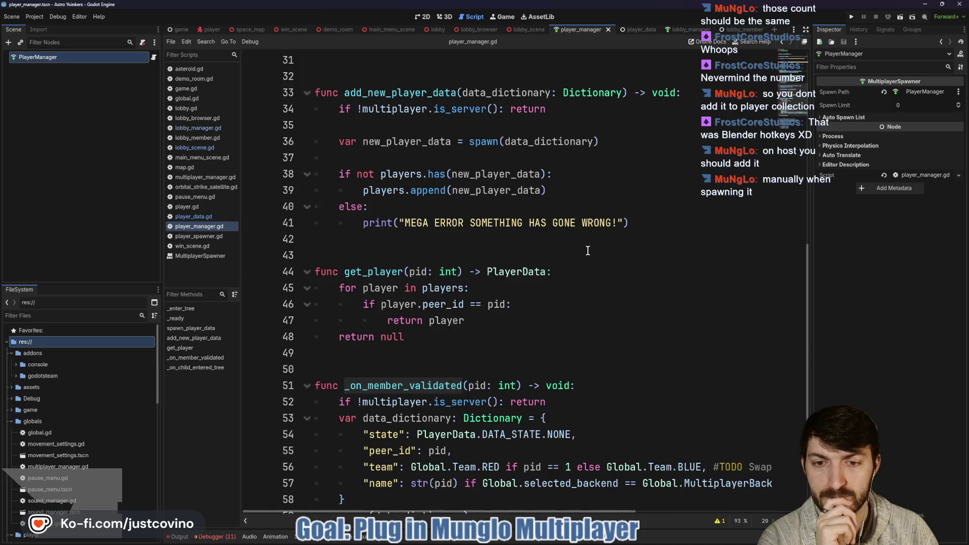
{"action": "scroll", "coordinate": [588, 251], "scroll_direction": "down", "scroll_amount": 3}
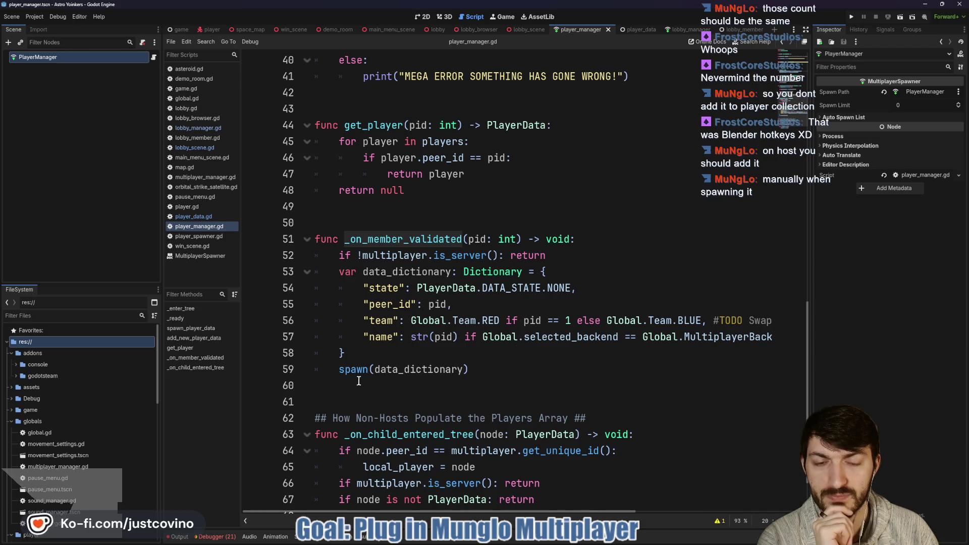
{"action": "mouse_move", "coordinate": [469, 369]}
{"action": "left_mouse_down"}
{"action": "mouse_move", "coordinate": [303, 369]}
{"action": "mouse_move", "coordinate": [296, 259]}
{"action": "left_mouse_up"}
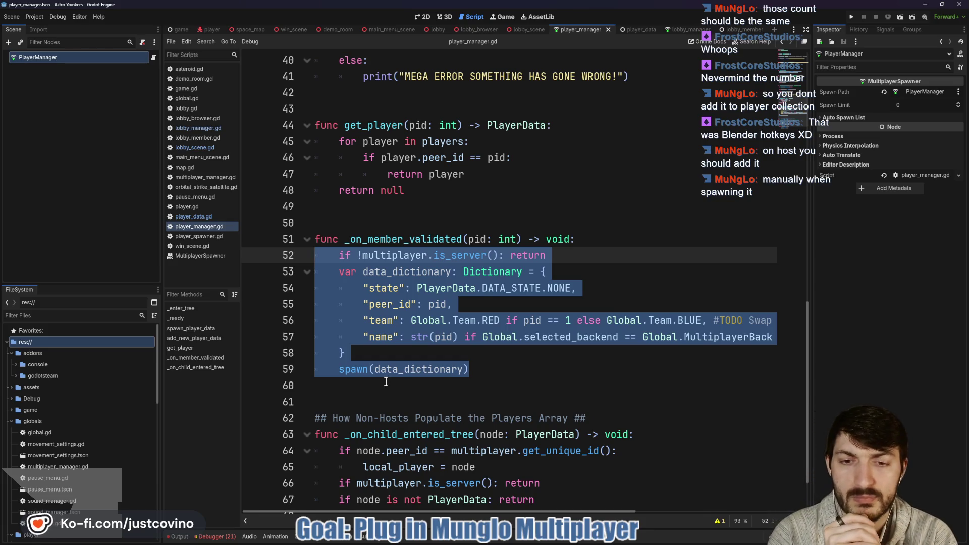
Select the block in player_manager.gd that appends new_player_data to players
{"action": "scroll", "coordinate": [387, 382], "scroll_direction": "up", "scroll_amount": 6}
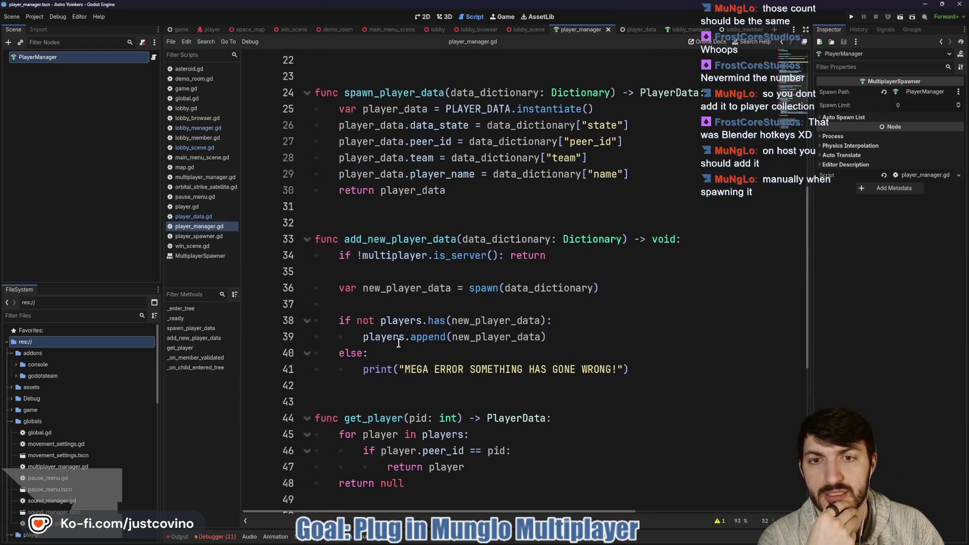
{"action": "scroll", "coordinate": [432, 262], "scroll_direction": "up", "scroll_amount": 3}
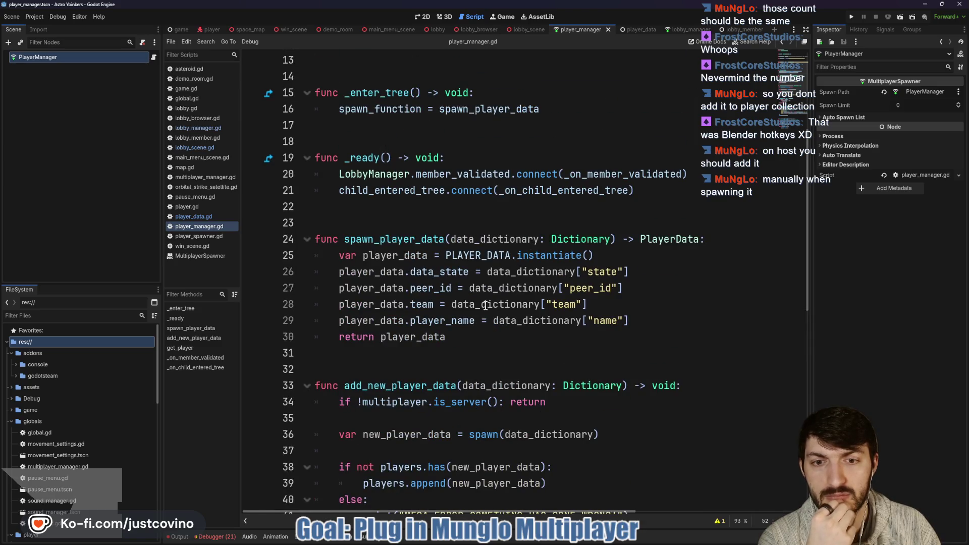
{"action": "scroll", "coordinate": [478, 317], "scroll_direction": "down", "scroll_amount": 1}
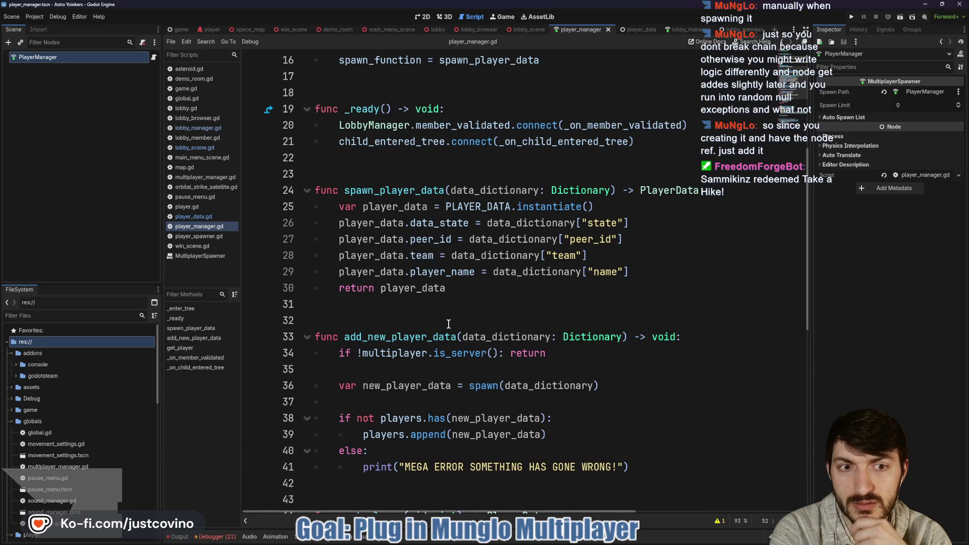
{"action": "scroll", "coordinate": [447, 287], "scroll_direction": "down", "scroll_amount": 1}
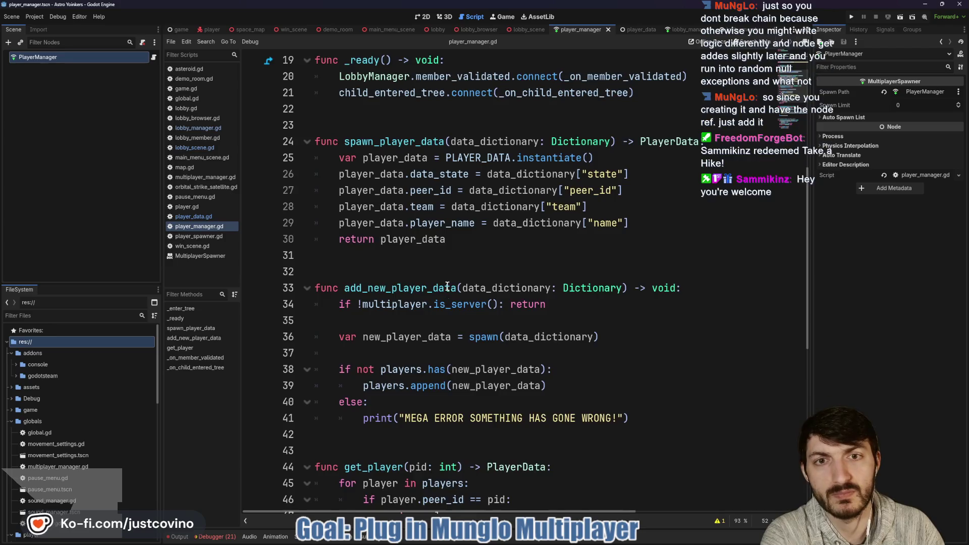
{"action": "scroll", "coordinate": [448, 286], "scroll_direction": "down", "scroll_amount": 1}
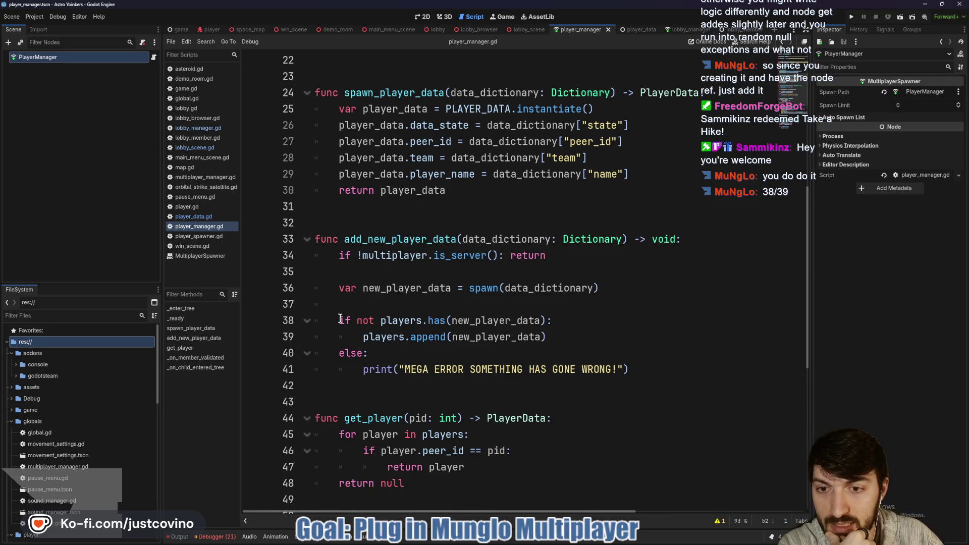
{"action": "left_click_drag", "start_coordinate": [547, 336], "coordinate": [314, 321]}
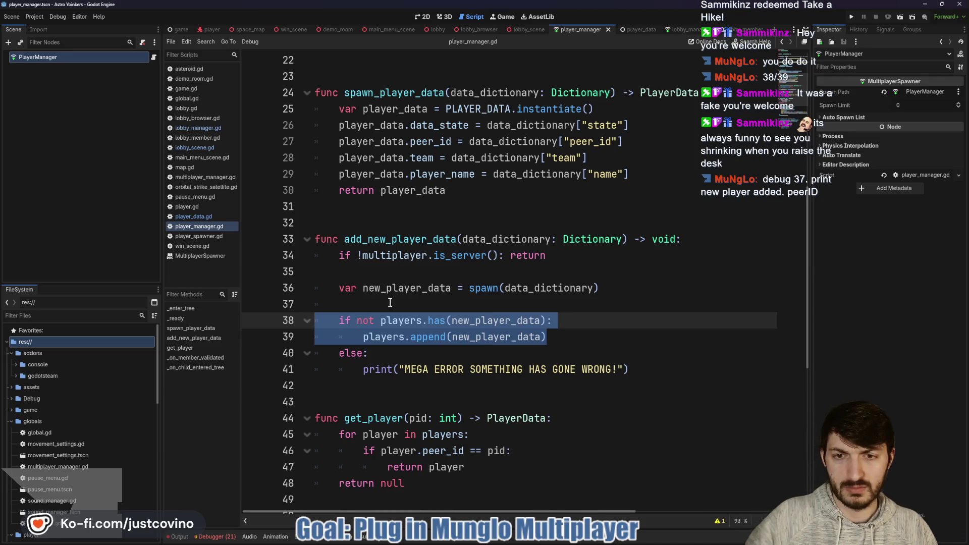
Select add_new_player_data, try the in-script Find, then open Find in Files for it
{"action": "double_click", "coordinate": [410, 238]}
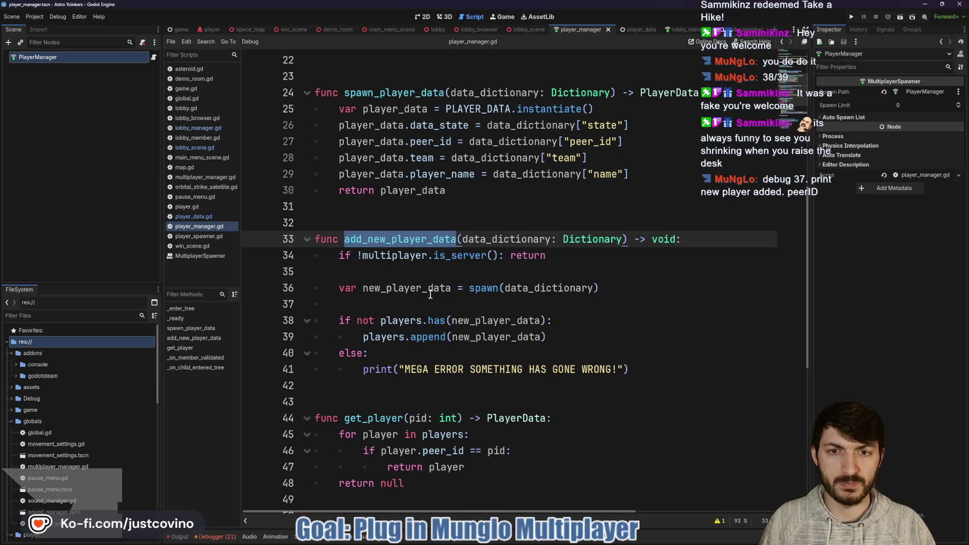
{"action": "scroll", "coordinate": [430, 295], "scroll_direction": "up", "scroll_amount": 5}
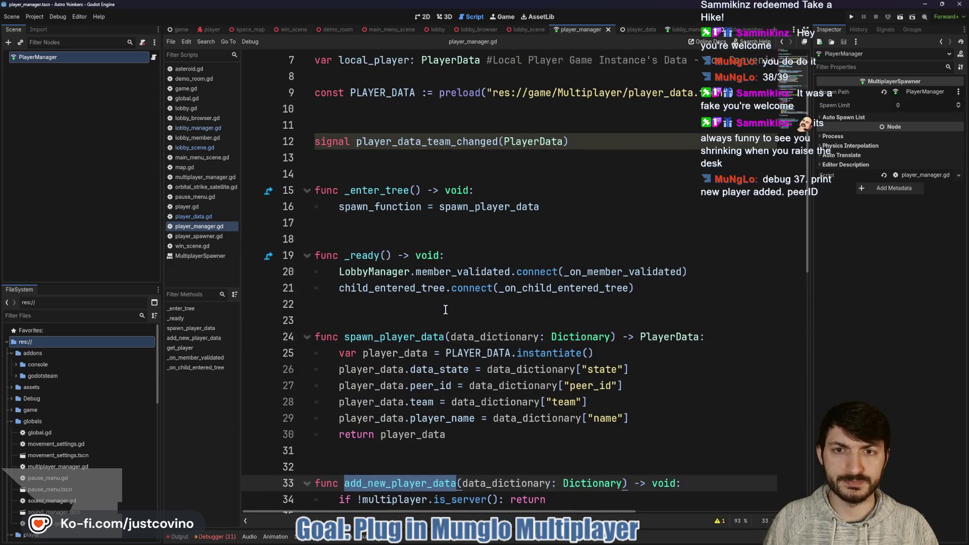
{"action": "scroll", "coordinate": [445, 311], "scroll_direction": "down", "scroll_amount": 6}
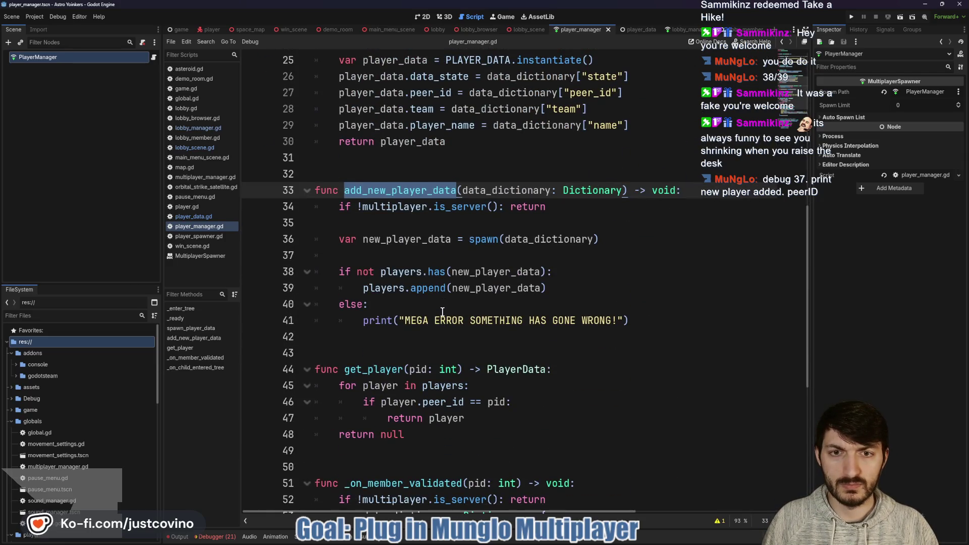
{"action": "scroll", "coordinate": [442, 312], "scroll_direction": "down", "scroll_amount": 6}
{"action": "scroll", "coordinate": [442, 311], "scroll_direction": "up", "scroll_amount": 8}
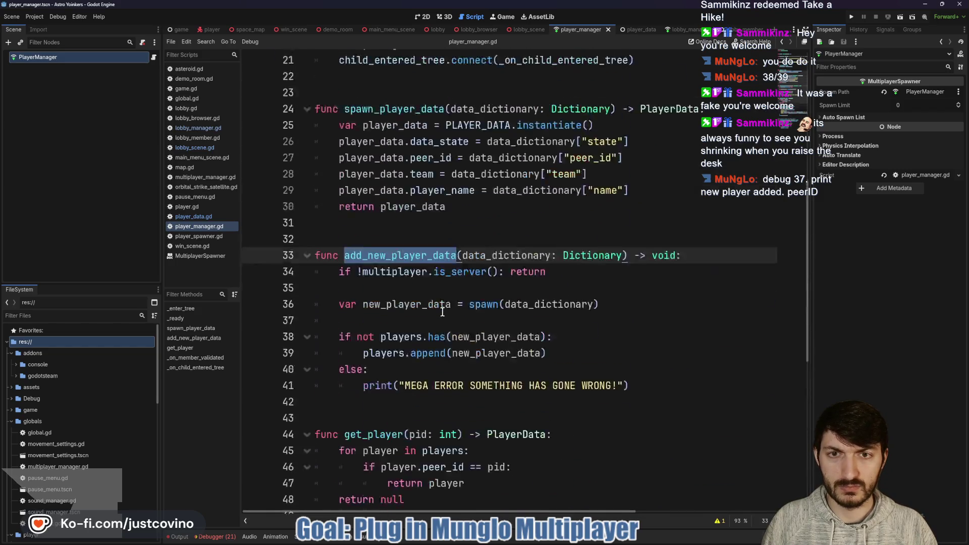
{"action": "scroll", "coordinate": [442, 311], "scroll_direction": "up", "scroll_amount": 6}
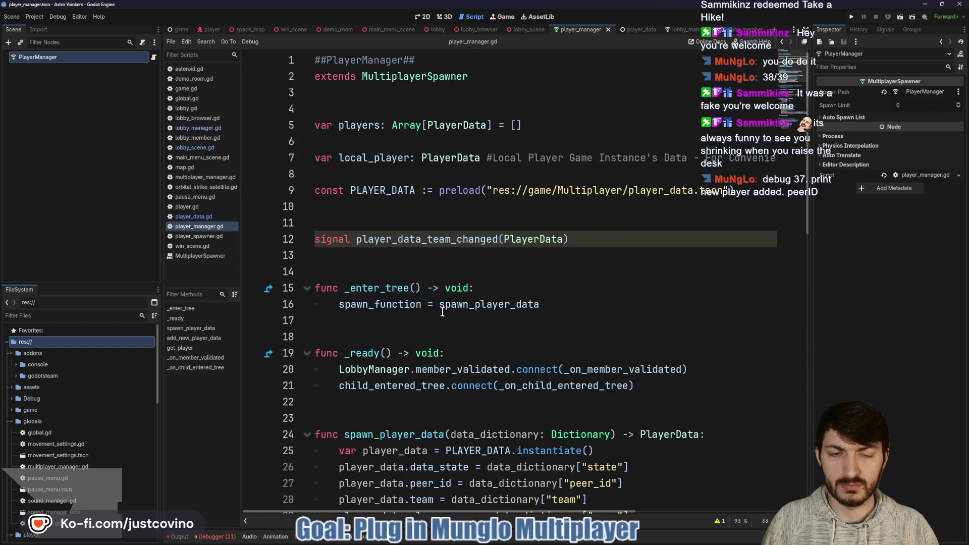
{"action": "scroll", "coordinate": [443, 311], "scroll_direction": "down", "scroll_amount": 6}
{"action": "key", "text": "ctrl+f"}
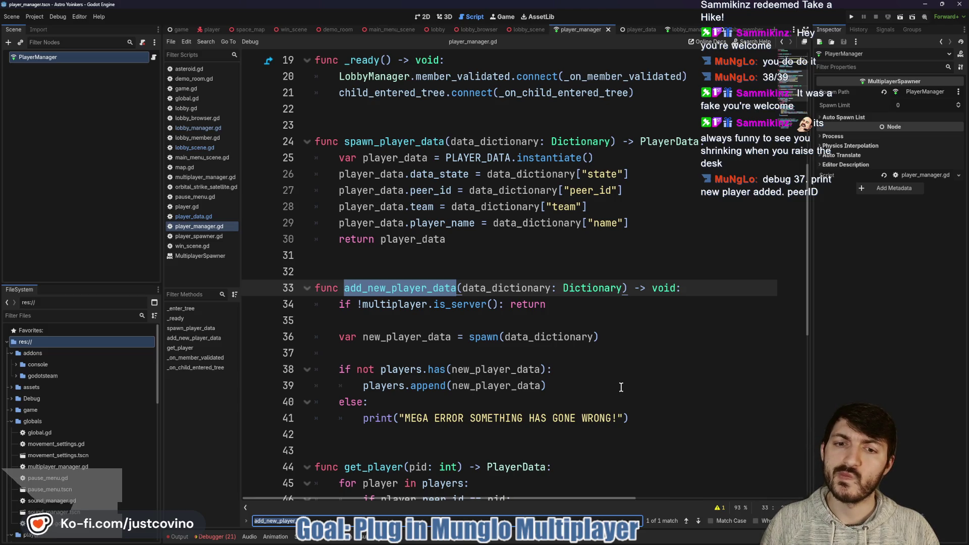
{"action": "key", "text": "Escape"}
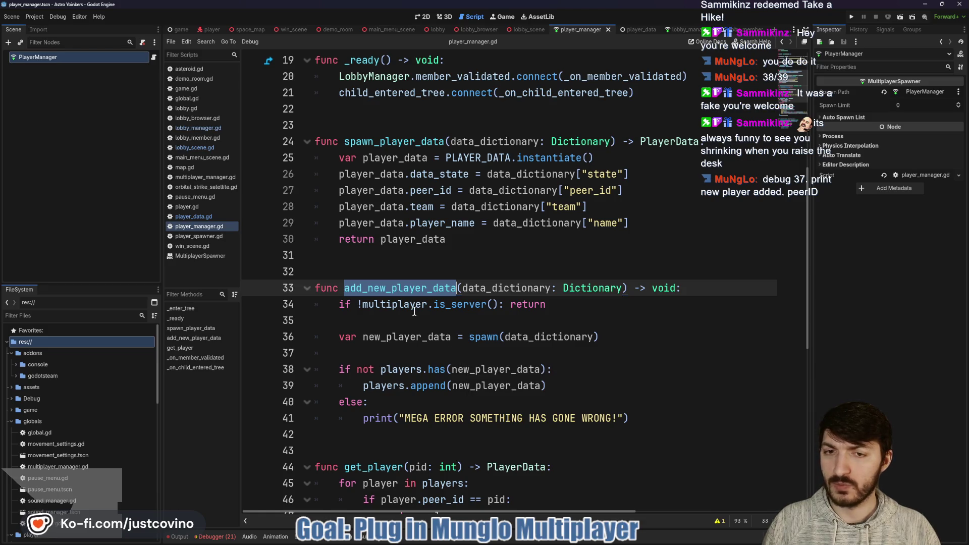
{"action": "key", "text": "ctrl+shift+f"}
Search the project for add_new_player_data, review the single line-33 result, and close the results
{"action": "left_click", "coordinate": [484, 312]}
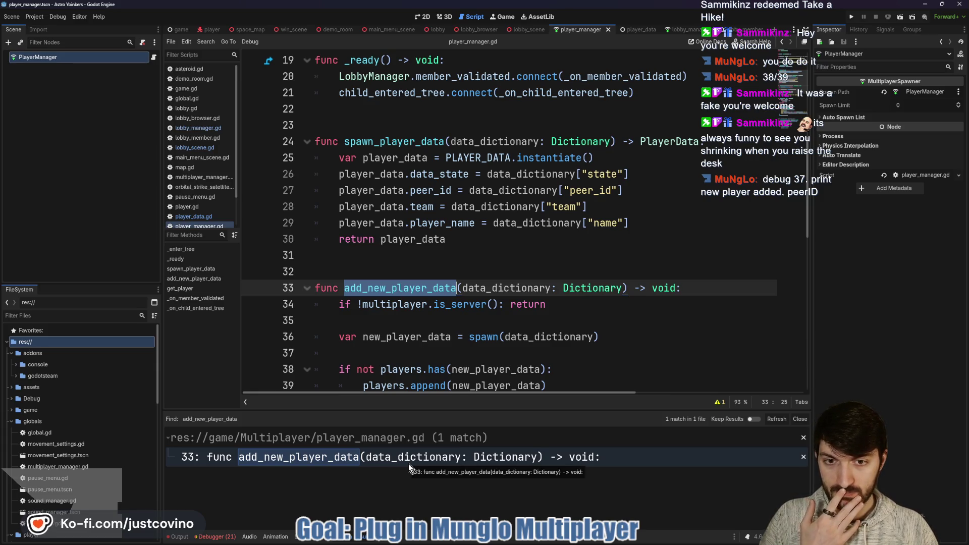
{"action": "mouse_move", "coordinate": [484, 342]}
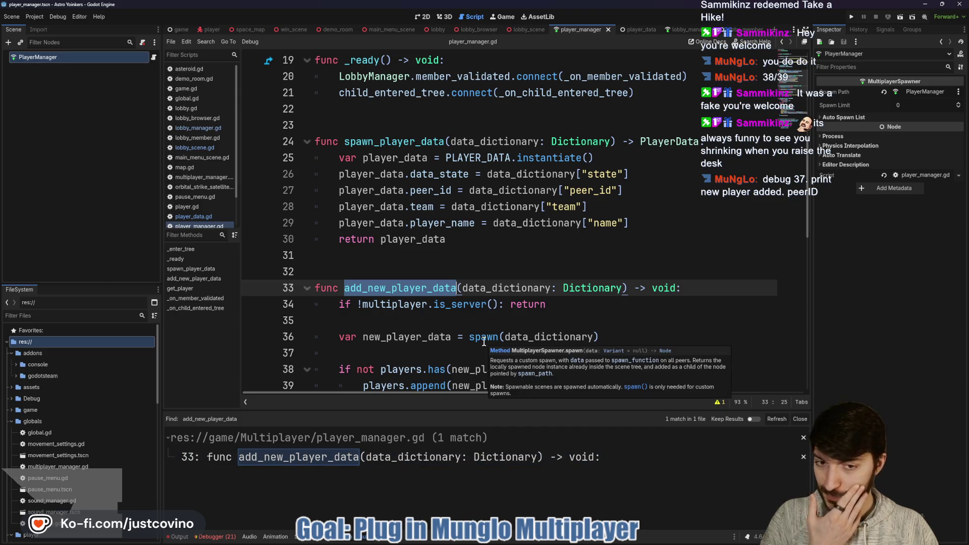
{"action": "scroll", "coordinate": [581, 300], "scroll_direction": "down", "scroll_amount": 2}
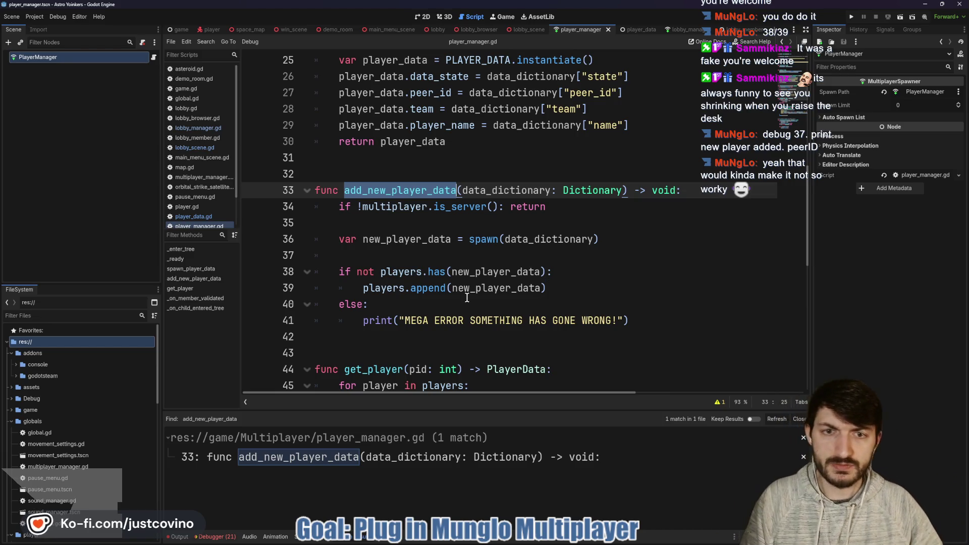
{"action": "scroll", "coordinate": [465, 291], "scroll_direction": "up", "scroll_amount": 3}
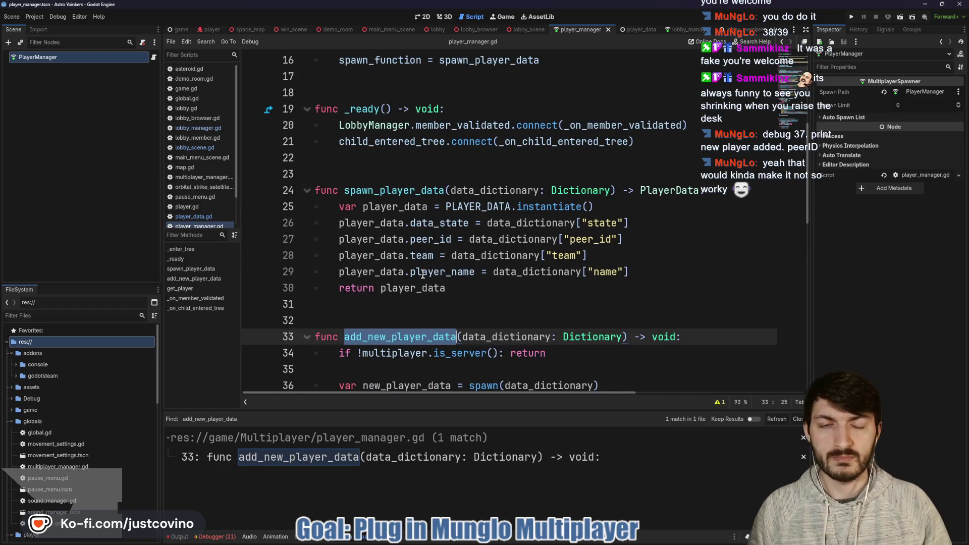
{"action": "scroll", "coordinate": [421, 252], "scroll_direction": "down", "scroll_amount": 6}
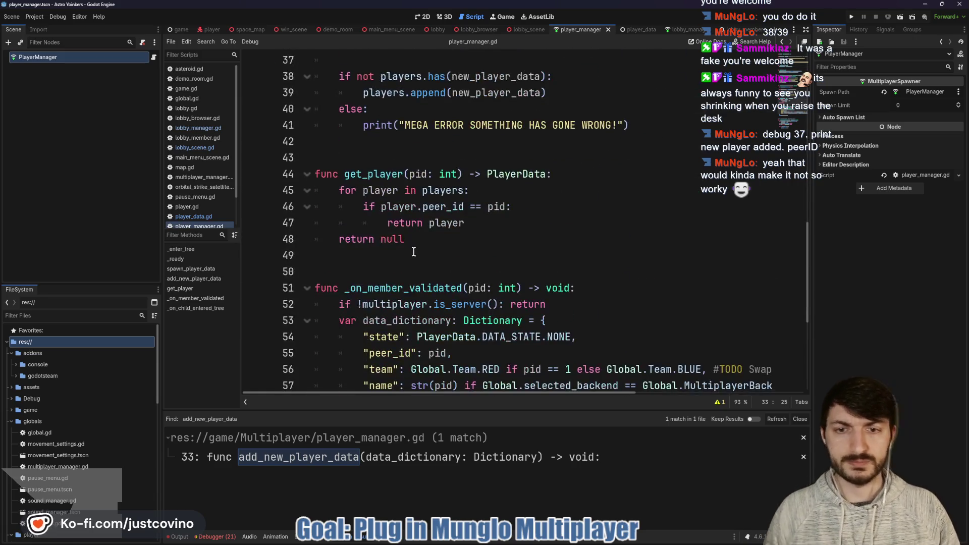
{"action": "scroll", "coordinate": [449, 252], "scroll_direction": "up", "scroll_amount": 3}
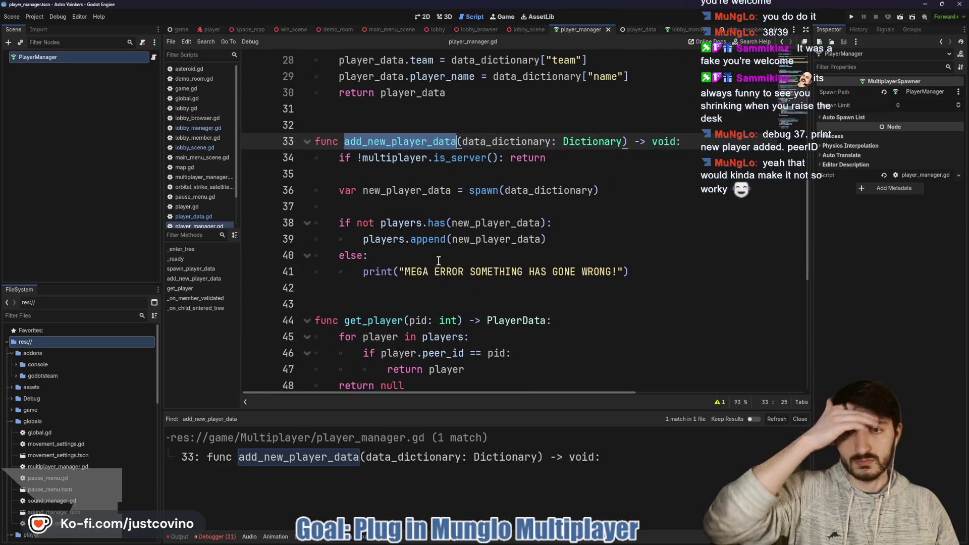
{"action": "left_click", "coordinate": [800, 419]}
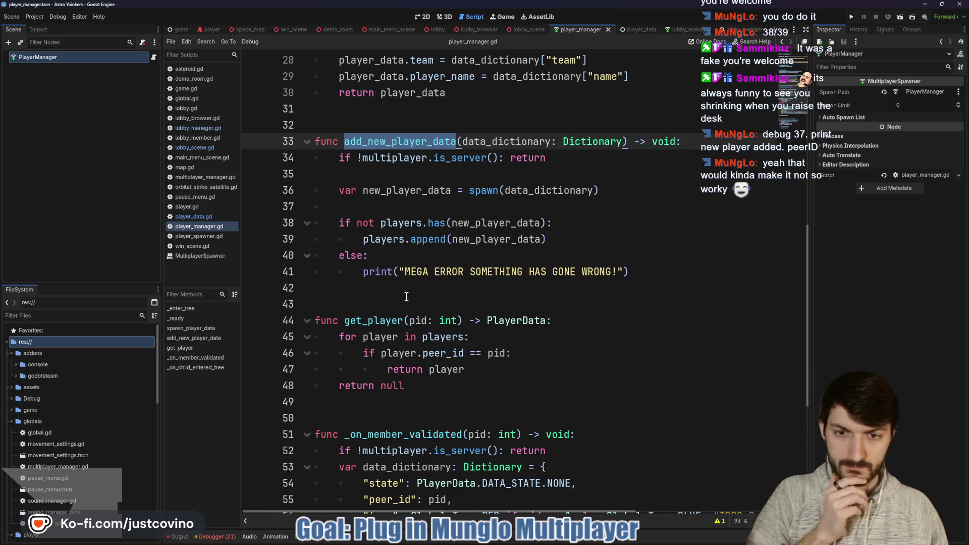
{"action": "scroll", "coordinate": [407, 297], "scroll_direction": "down", "scroll_amount": 3}
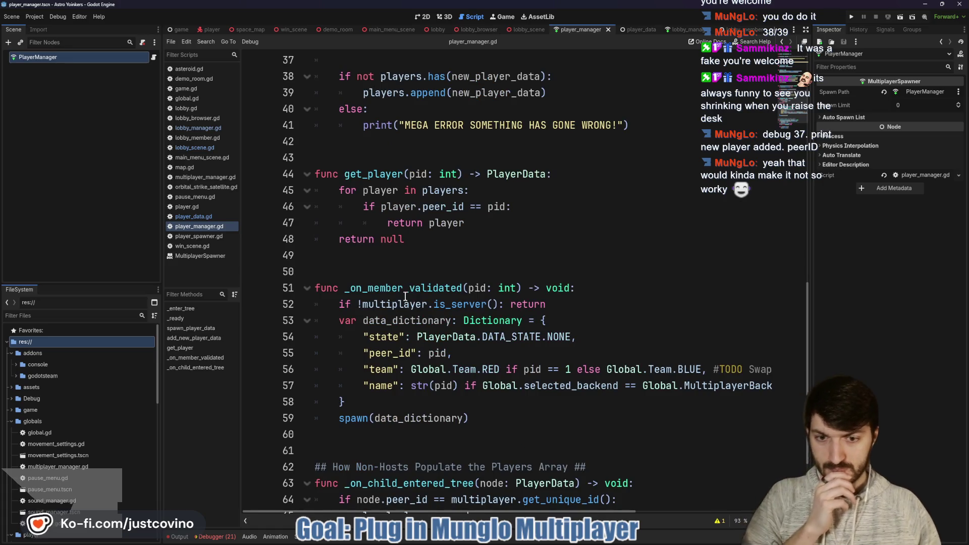
{"action": "scroll", "coordinate": [399, 293], "scroll_direction": "up", "scroll_amount": 3}
{"action": "mouse_move", "coordinate": [390, 273]}
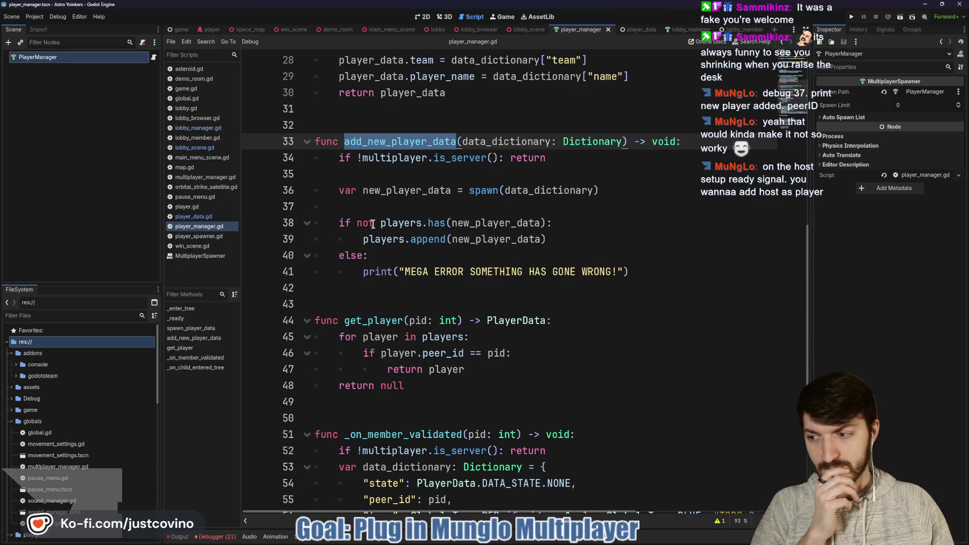
{"action": "scroll", "coordinate": [373, 224], "scroll_direction": "down", "scroll_amount": 3}
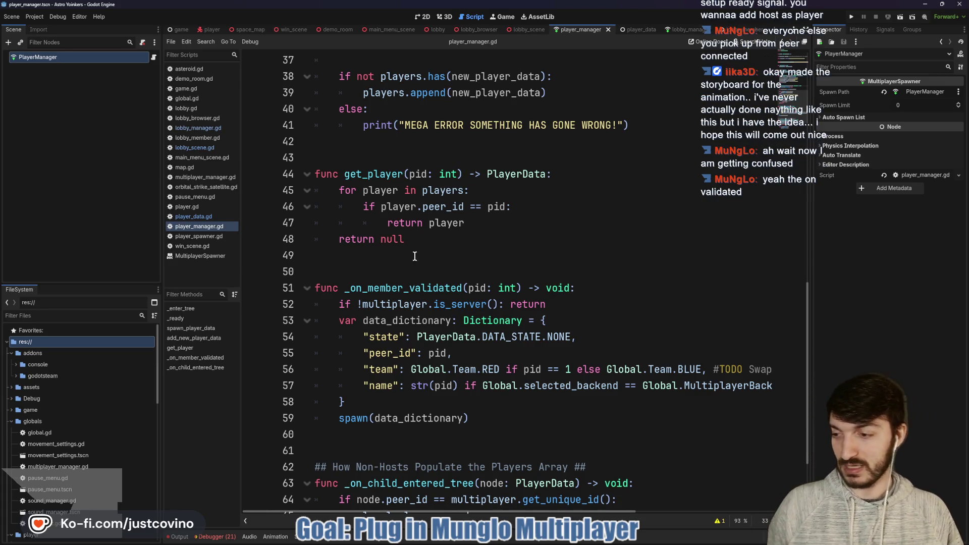
Write an 'if pid == 1:' check calling add_new_player_data below the server check return
{"action": "left_click", "coordinate": [429, 289]}
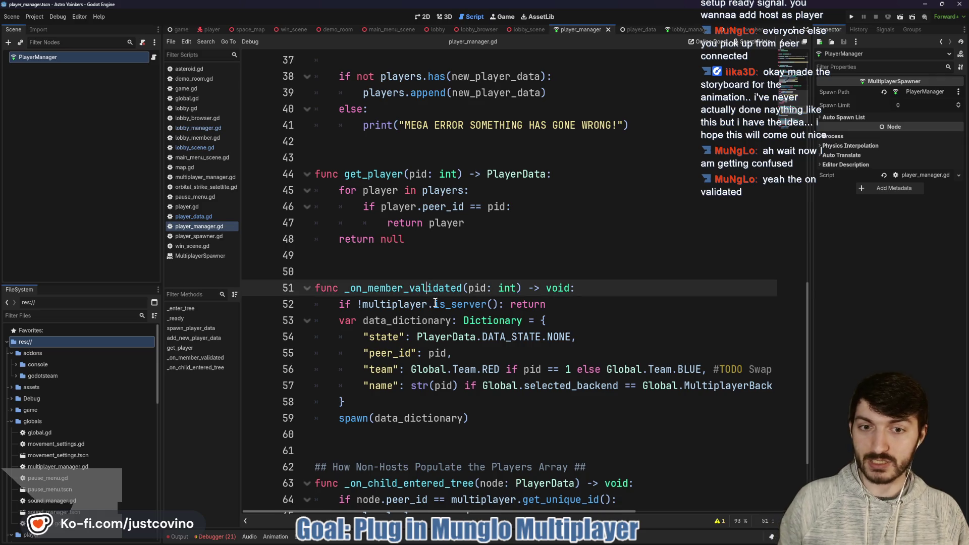
{"action": "left_click", "coordinate": [572, 301]}
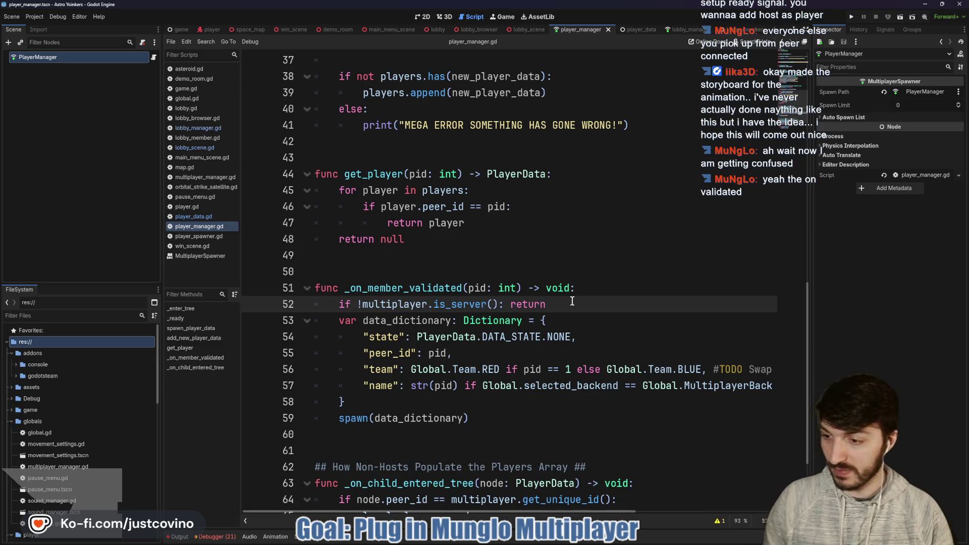
{"action": "key", "text": "Return"}
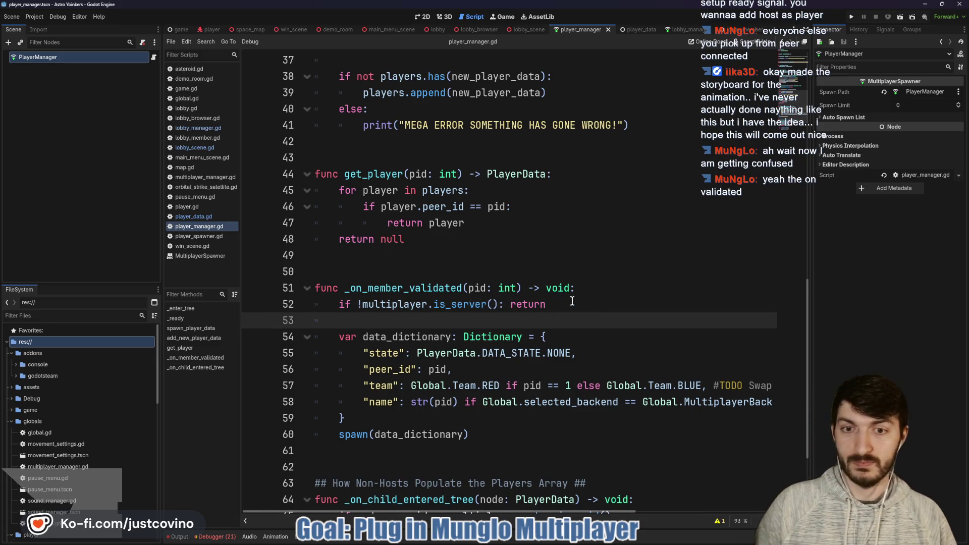
{"action": "key", "text": "Return"}
{"action": "key", "text": "Up"}
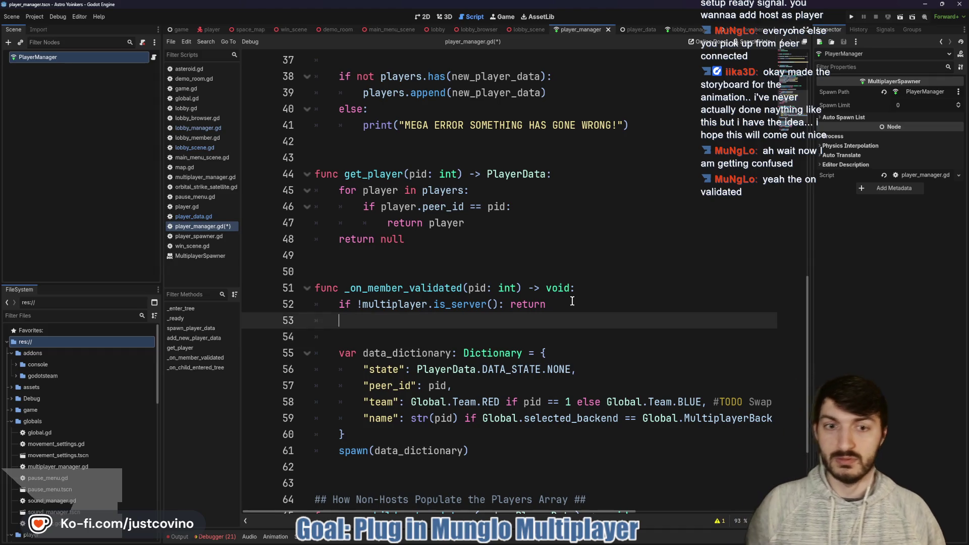
{"action": "type", "text": "if pid ="}
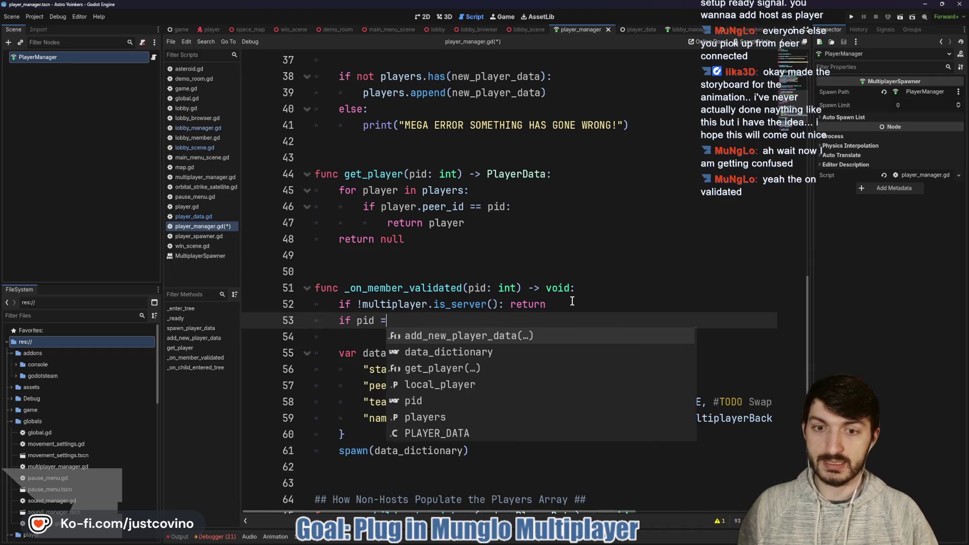
{"action": "type", "text": "= 1:"}
{"action": "key", "text": "Return"}
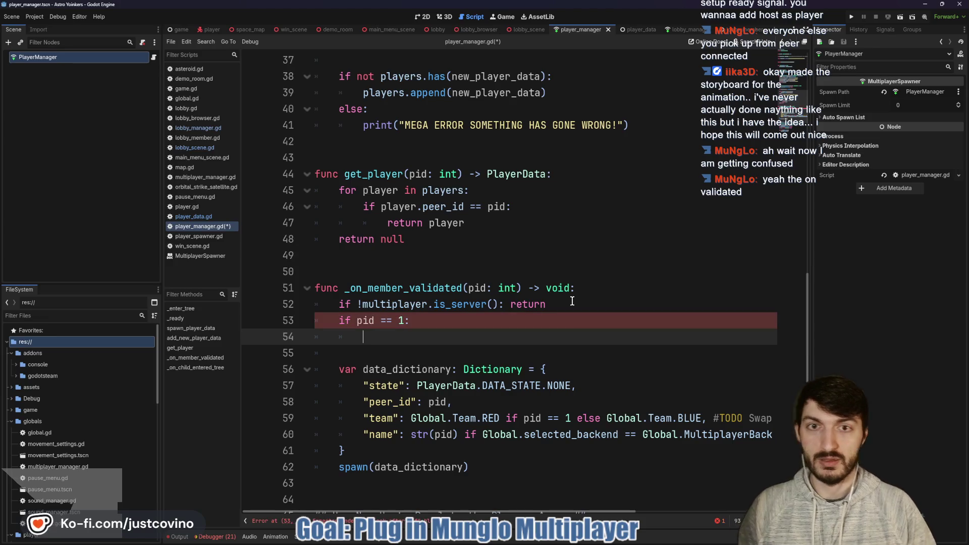
{"action": "scroll", "coordinate": [465, 267], "scroll_direction": "up", "scroll_amount": 4}
{"action": "type", "text": "a"}
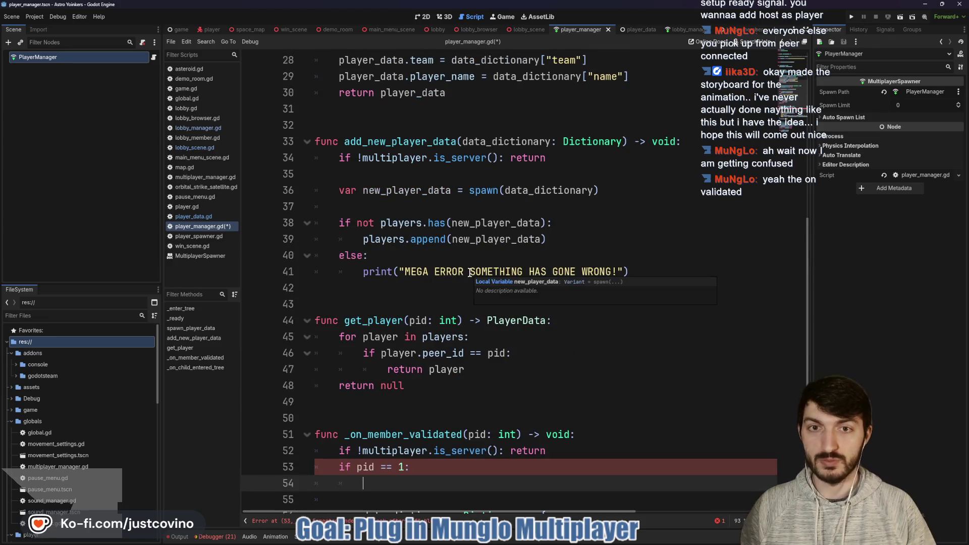
{"action": "type", "text": "dd"}
{"action": "key", "text": "Return"}
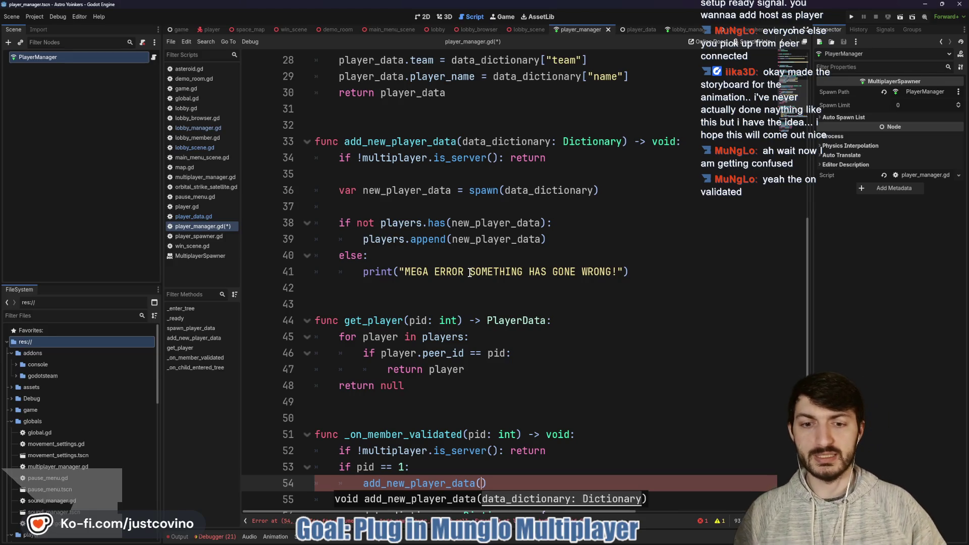
{"action": "scroll", "coordinate": [470, 273], "scroll_direction": "down", "scroll_amount": 4}
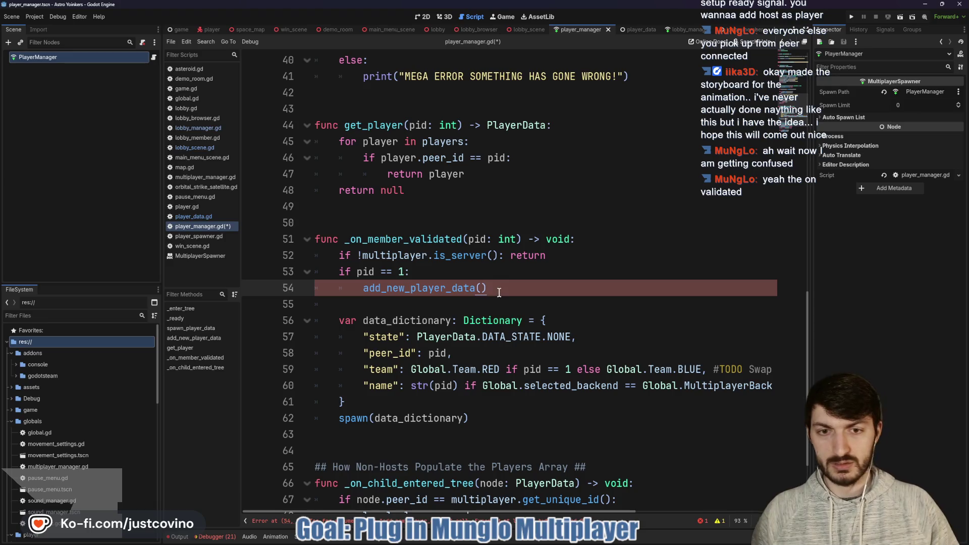
Remove those pid check lines and the leftover blank lines from below the server check
{"action": "mouse_move", "coordinate": [499, 292]}
{"action": "left_mouse_down"}
{"action": "mouse_move", "coordinate": [374, 289]}
{"action": "mouse_move", "coordinate": [326, 271]}
{"action": "left_mouse_up"}
{"action": "key", "text": "ctrl+c"}
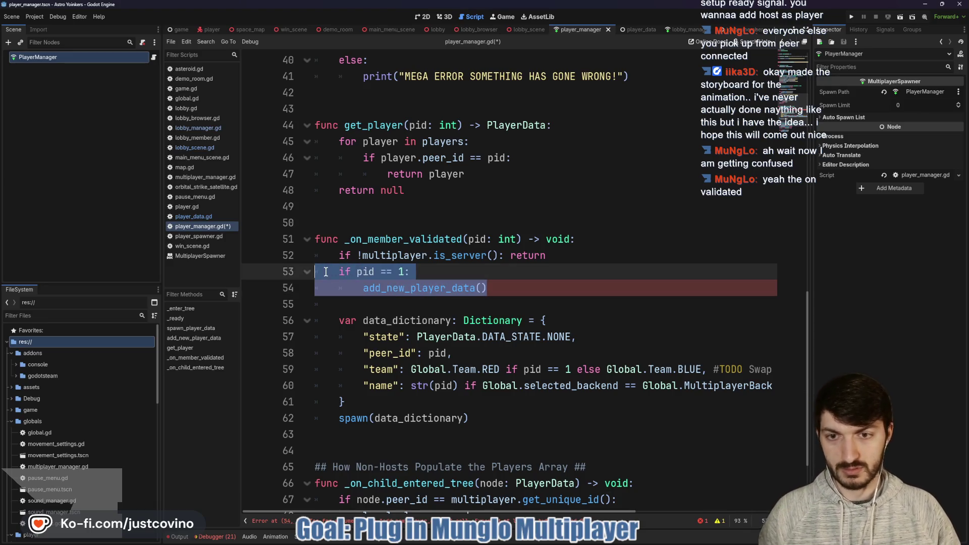
{"action": "key", "text": "BackSpace"}
{"action": "key", "text": "Delete"}
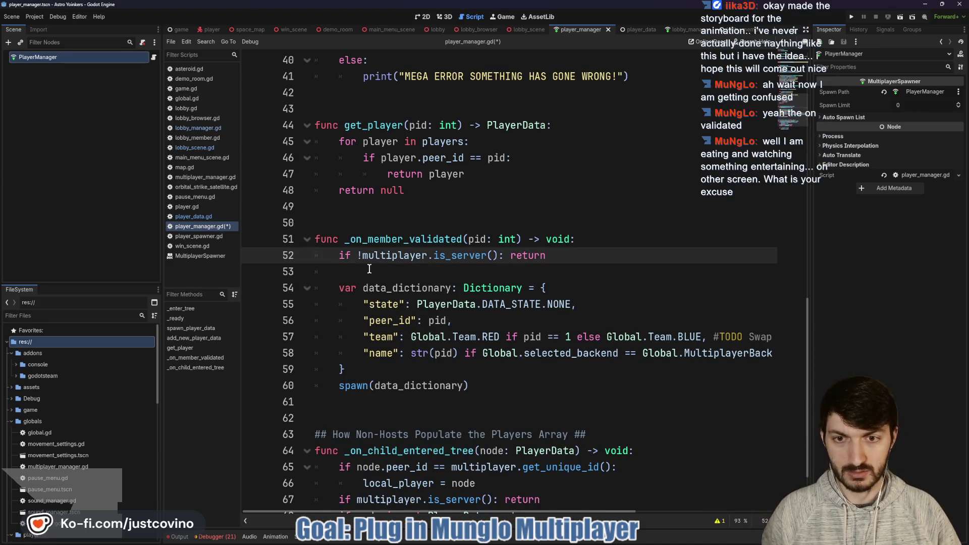
{"action": "left_click", "coordinate": [373, 272]}
{"action": "key", "text": "BackSpace"}
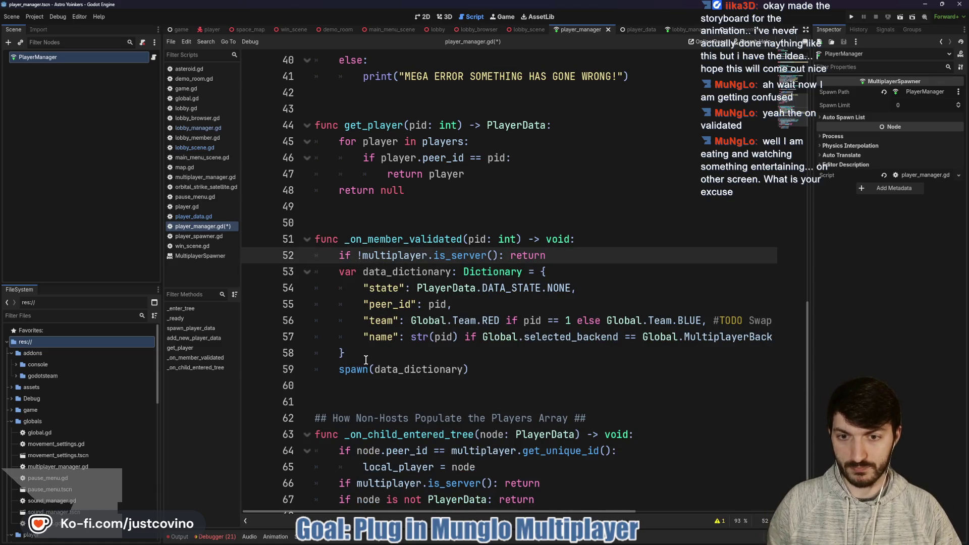
Place the pid check above spawn(data_dictionary) with add_new_player_data(data_dictionary) and return, then save
{"action": "left_click", "coordinate": [366, 359]}
{"action": "key", "text": "Return"}
{"action": "key", "text": "ctrl+v"}
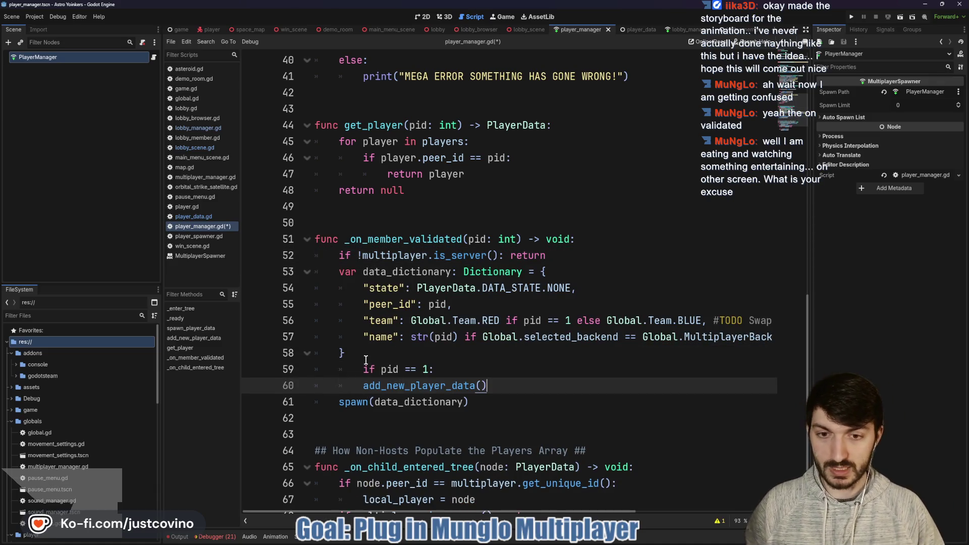
{"action": "key", "text": "BackSpace"}
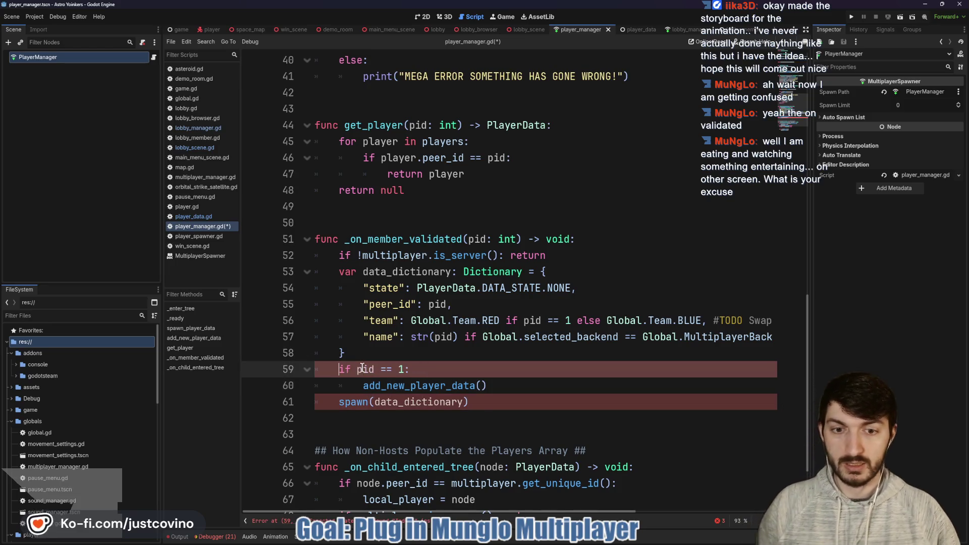
{"action": "left_click", "coordinate": [481, 385]}
{"action": "type", "text": "d"}
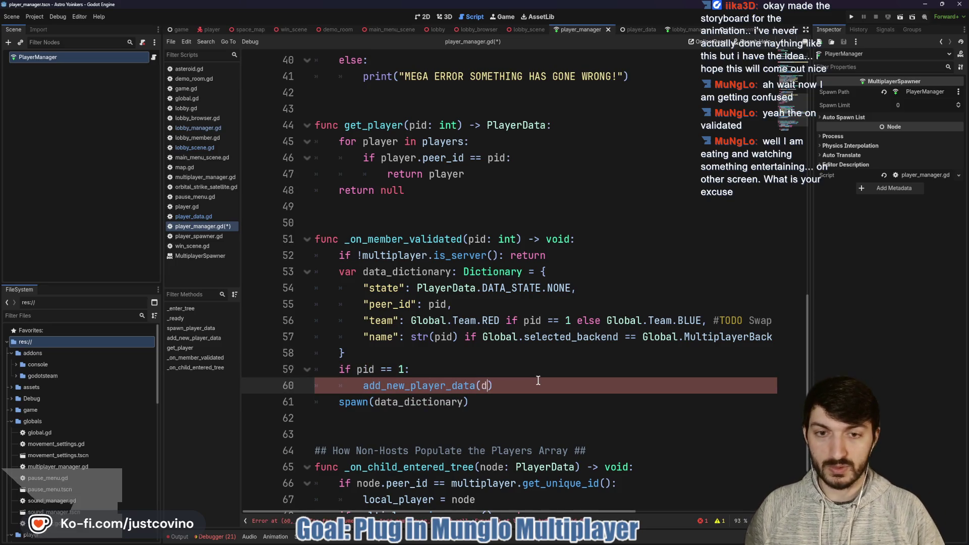
{"action": "type", "text": "ata"}
{"action": "key", "text": "Return"}
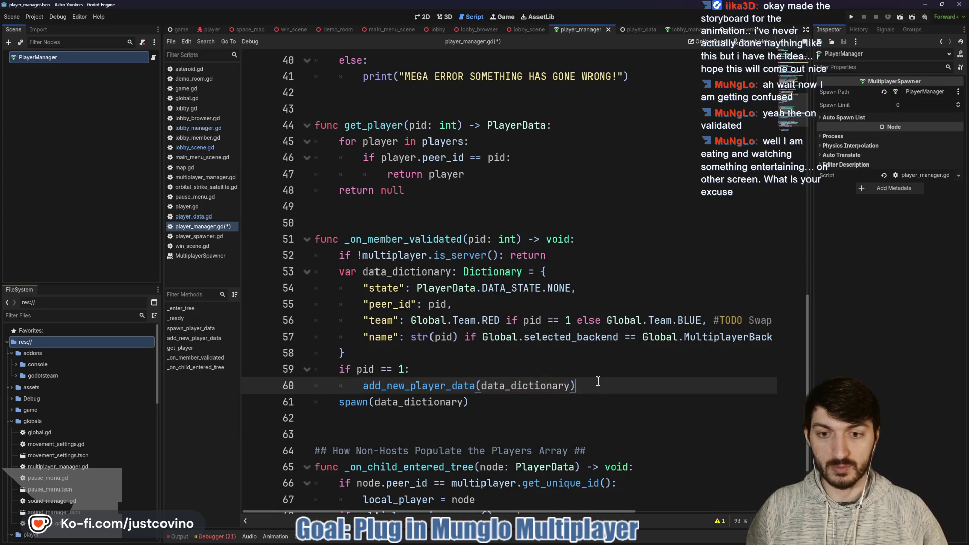
{"action": "key", "text": "Return"}
{"action": "type", "text": "return"}
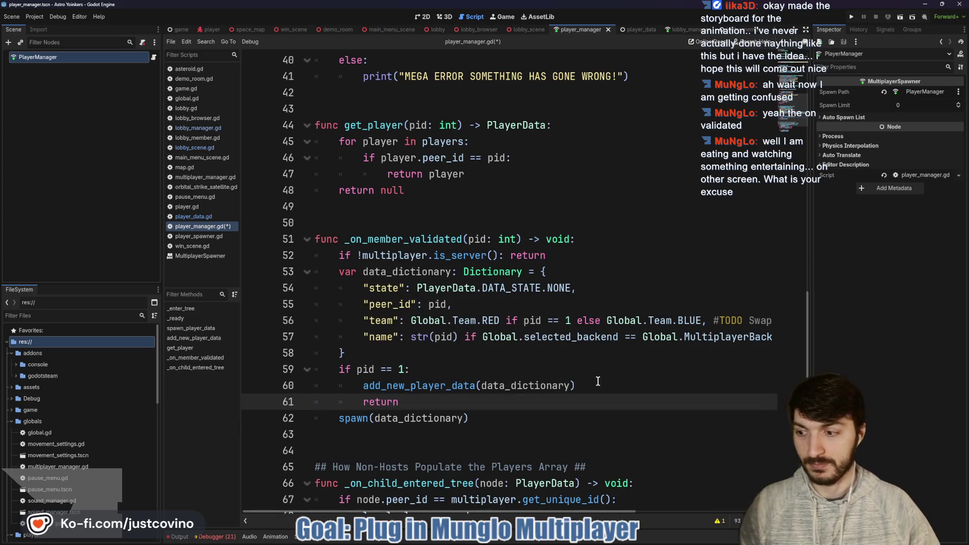
{"action": "key", "text": "ctrl+s"}
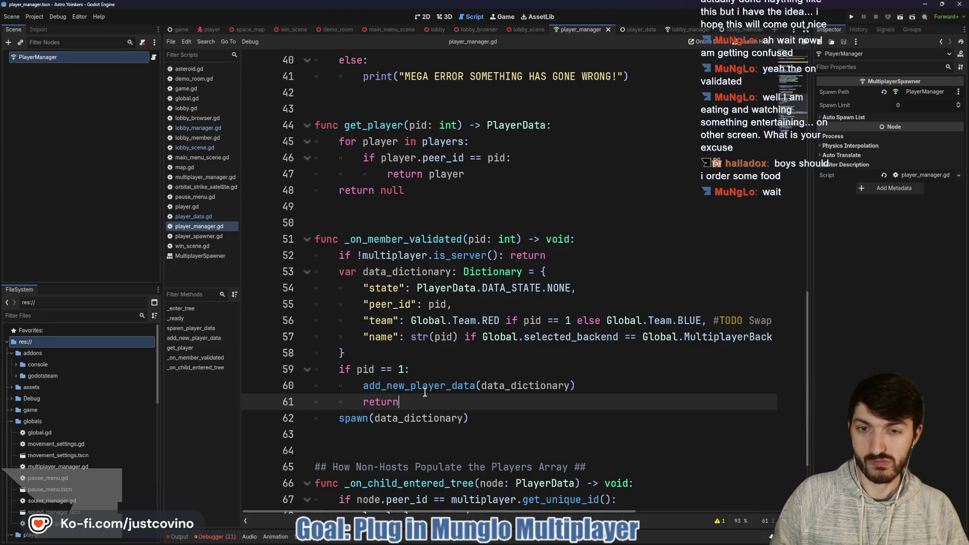
{"action": "mouse_move", "coordinate": [424, 392]}
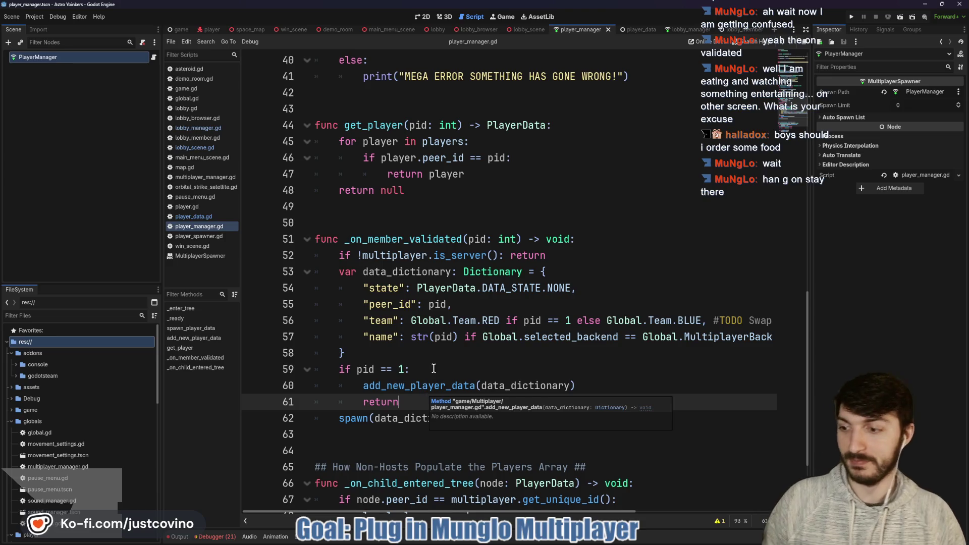
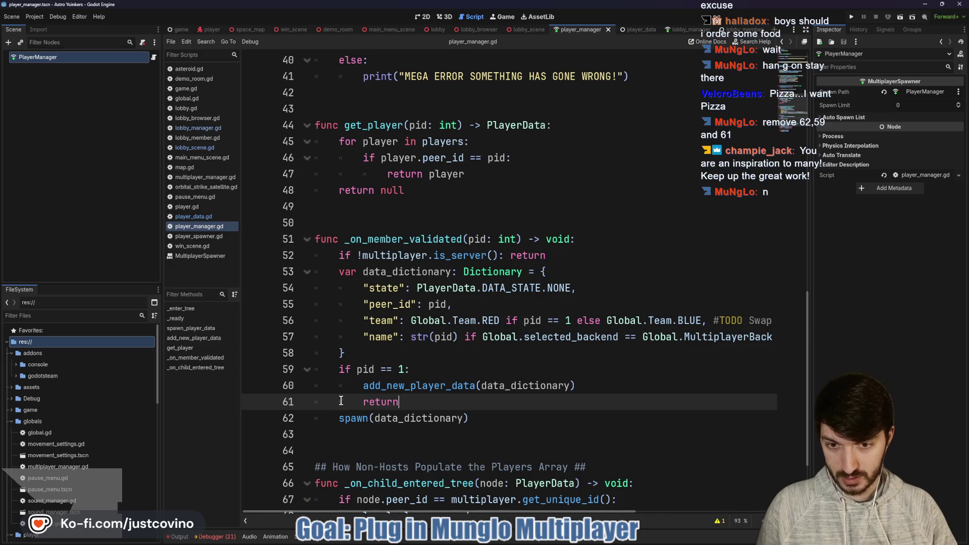
Comment out the spawn, pid == 1 check and return lines in _on_member_validated
{"action": "left_click", "coordinate": [337, 418]}
{"action": "type", "text": "#"}
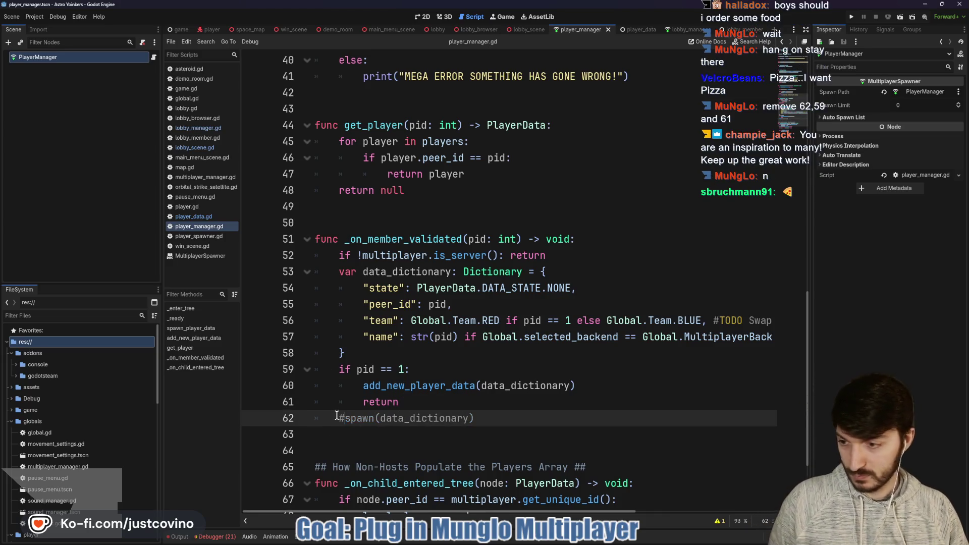
{"action": "left_click", "coordinate": [337, 370]}
{"action": "type", "text": "#"}
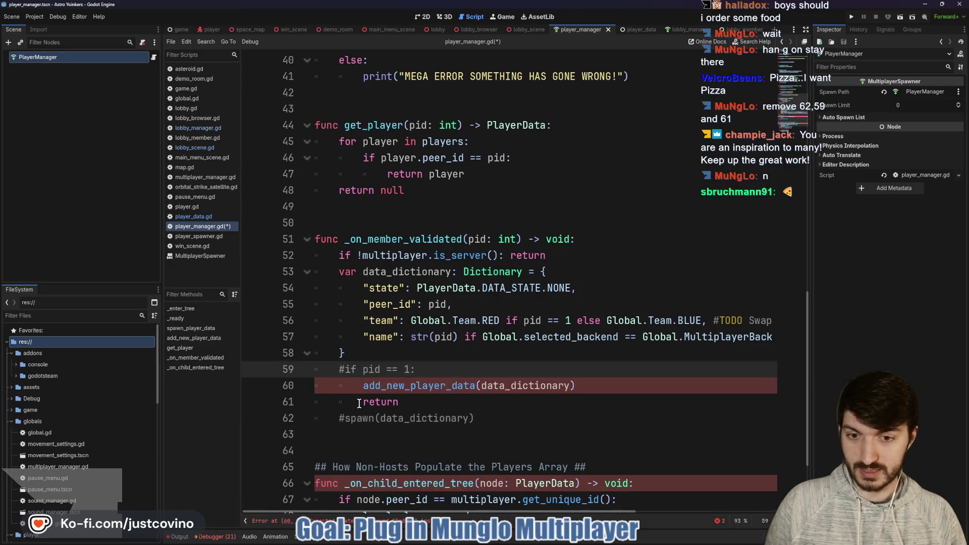
{"action": "left_click", "coordinate": [359, 403]}
{"action": "type", "text": "#"}
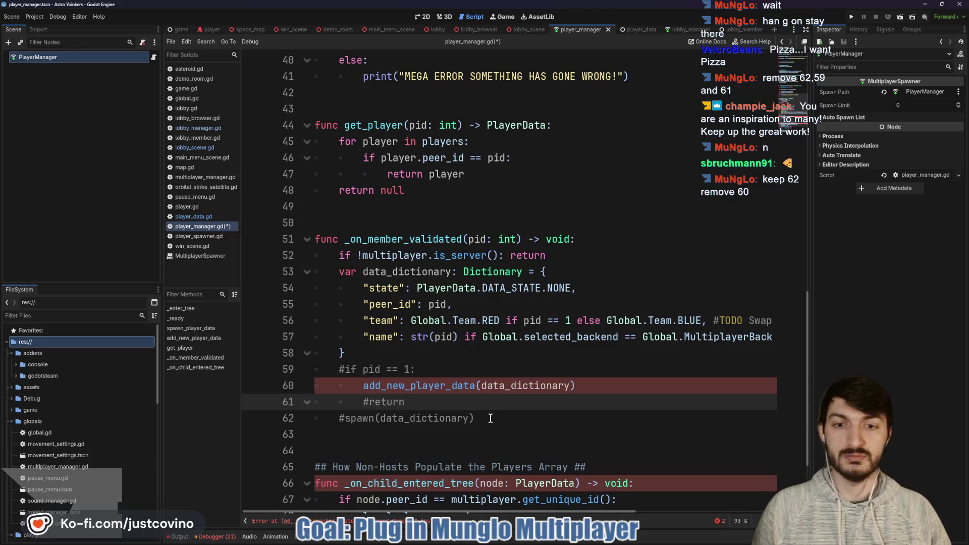
Unindent and comment out add_new_player_data, leaving spawn(data_dictionary) active
{"action": "left_click", "coordinate": [362, 385]}
{"action": "key", "text": "BackSpace"}
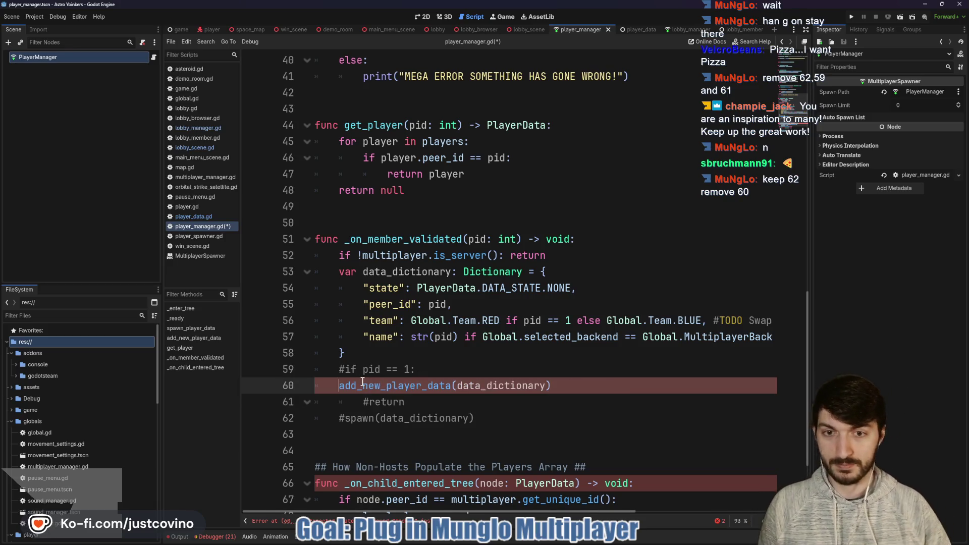
{"action": "left_click", "coordinate": [450, 363]}
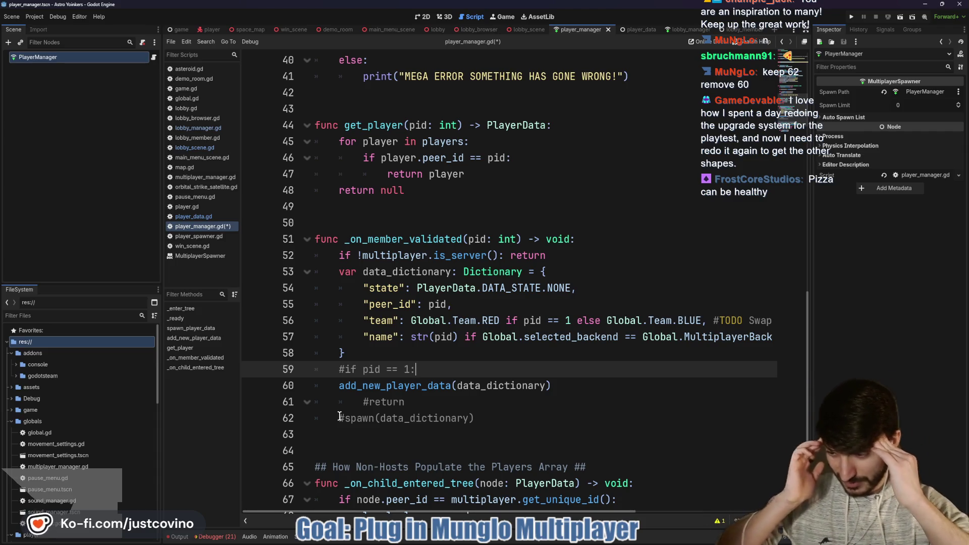
{"action": "left_click", "coordinate": [339, 386]}
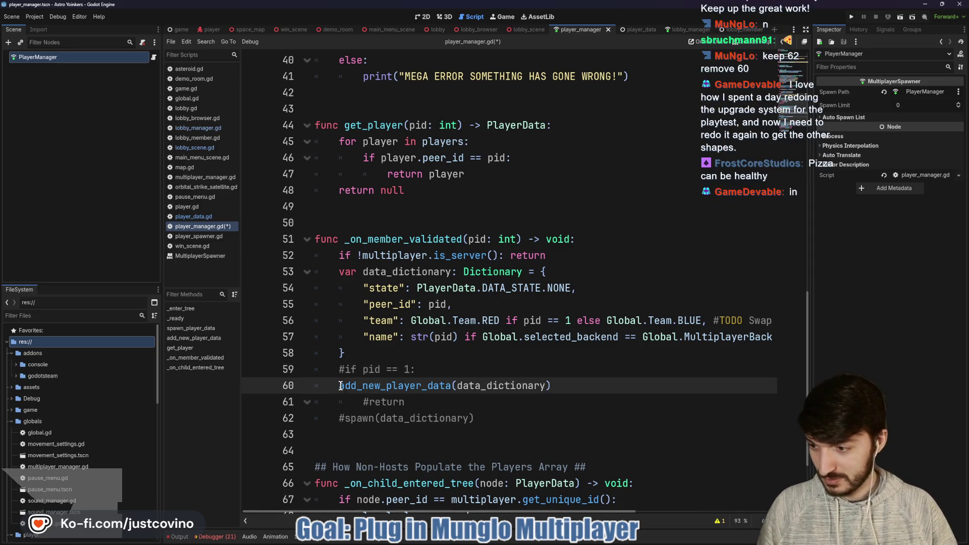
{"action": "left_click", "coordinate": [346, 419]}
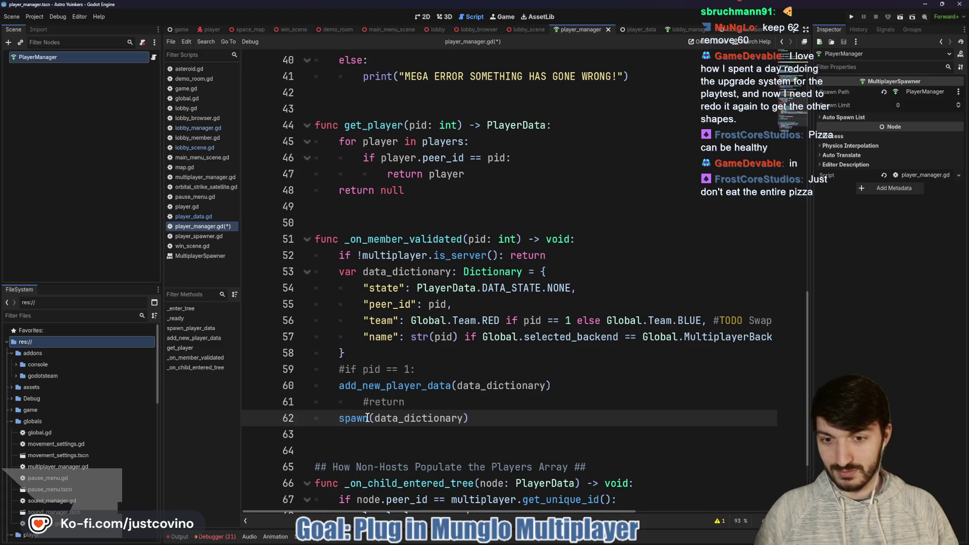
{"action": "left_click", "coordinate": [336, 385]}
{"action": "type", "text": "#"}
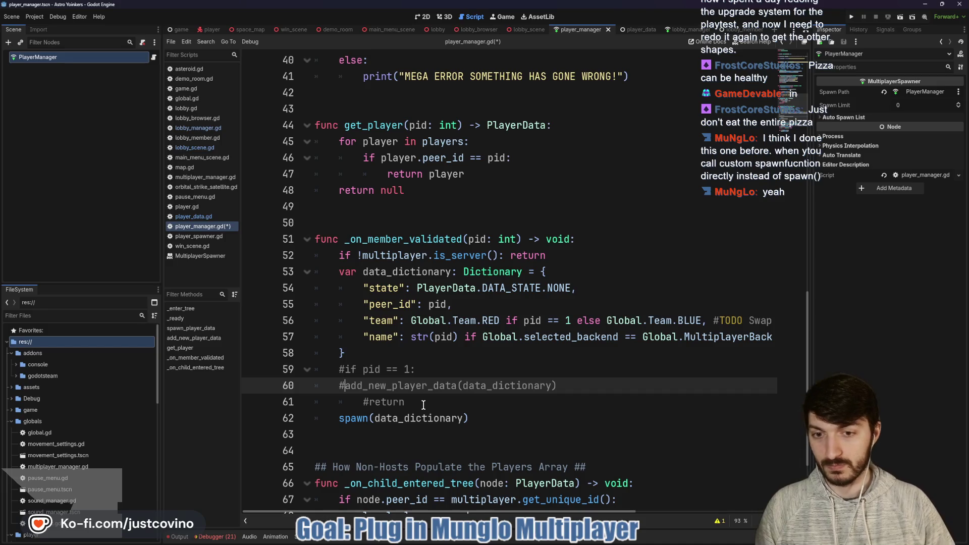
{"action": "scroll", "coordinate": [424, 405], "scroll_direction": "up", "scroll_amount": 6}
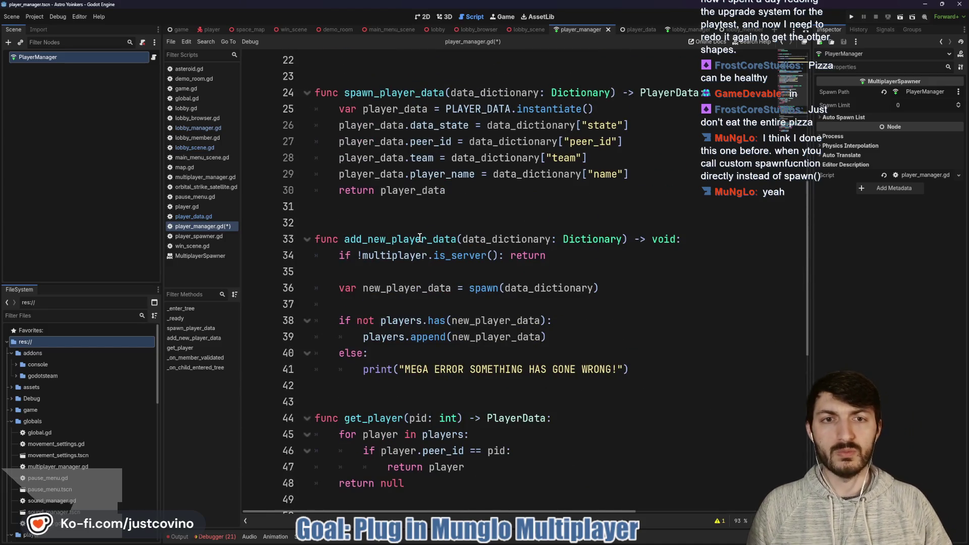
Add a '##Custom Spawn Function##' header with a blank line above add_new_player_data
{"action": "scroll", "coordinate": [420, 237], "scroll_direction": "up", "scroll_amount": 4}
{"action": "scroll", "coordinate": [420, 238], "scroll_direction": "down", "scroll_amount": 3}
{"action": "left_click", "coordinate": [393, 274]}
{"action": "type", "text": "##Cust"}
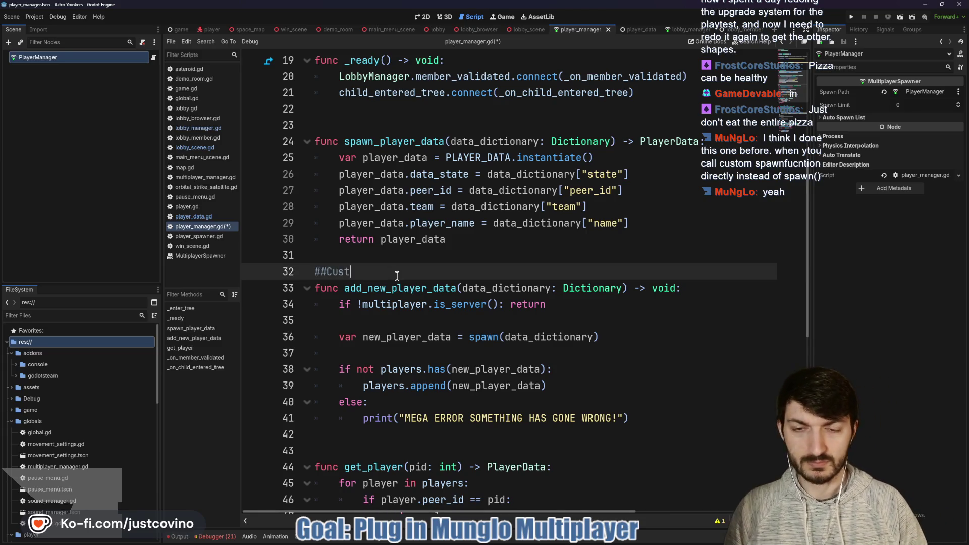
{"action": "type", "text": "om Spawn Function#"}
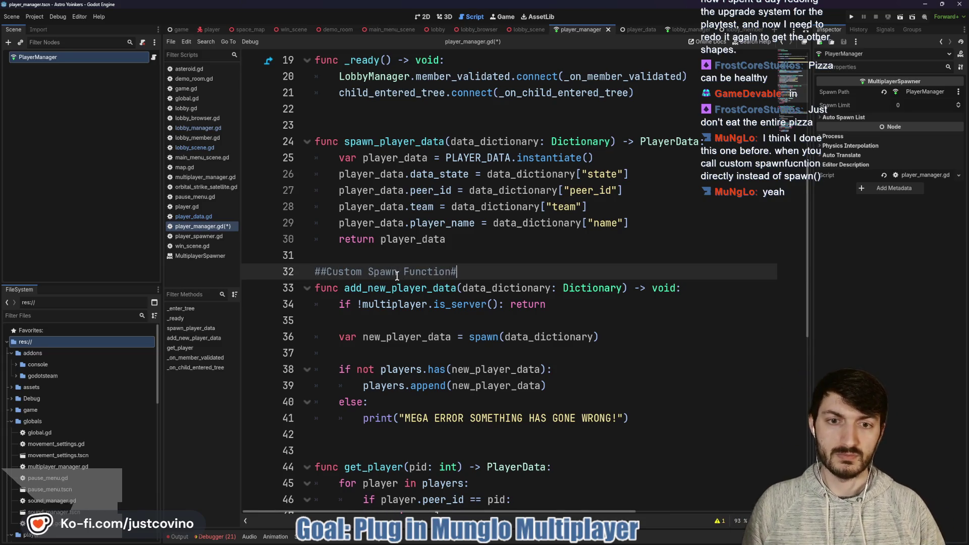
{"action": "type", "text": "#"}
{"action": "left_click", "coordinate": [357, 258]}
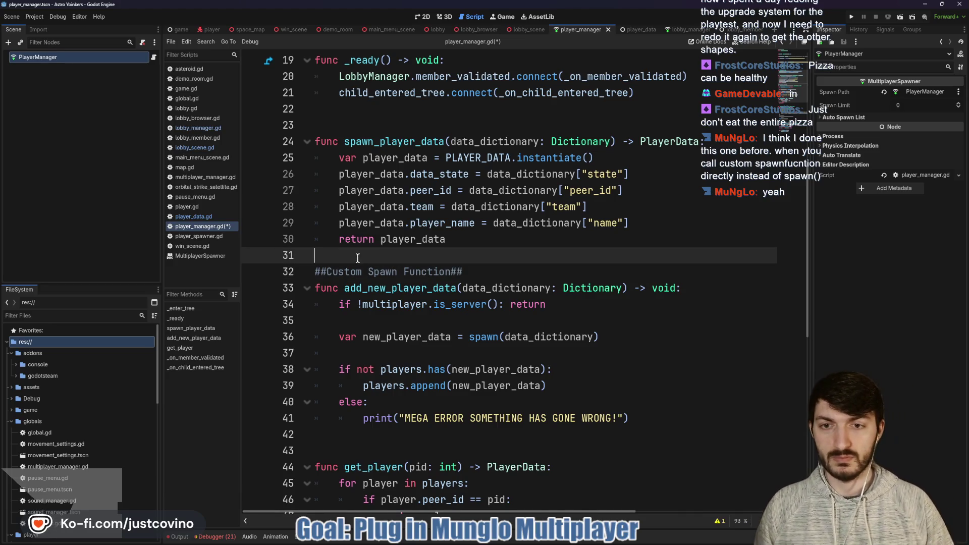
{"action": "key", "text": "Return"}
Delete the commented-out lines in _on_member_validated and save player_manager.gd
{"action": "scroll", "coordinate": [377, 266], "scroll_direction": "down", "scroll_amount": 5}
{"action": "scroll", "coordinate": [419, 280], "scroll_direction": "down", "scroll_amount": 5}
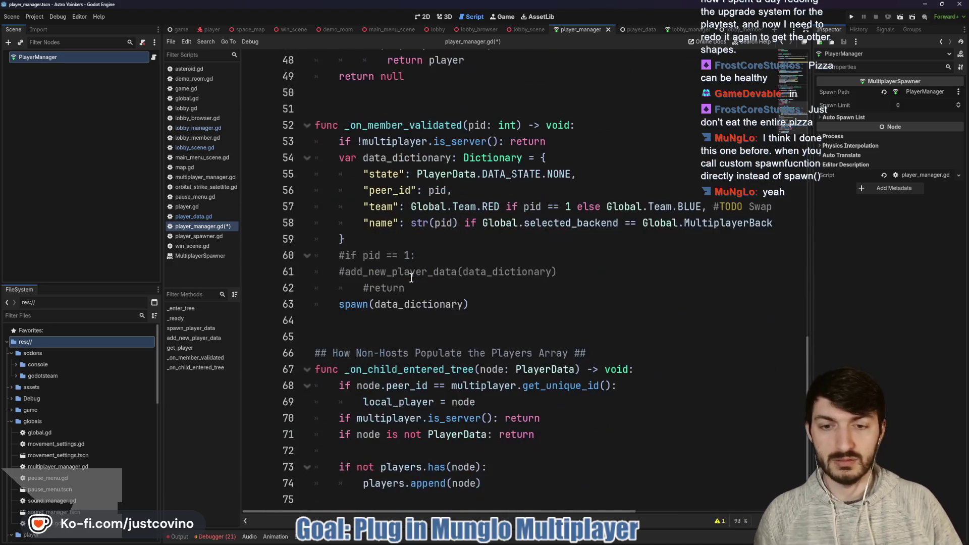
{"action": "left_click_drag", "start_coordinate": [453, 288], "coordinate": [287, 261]}
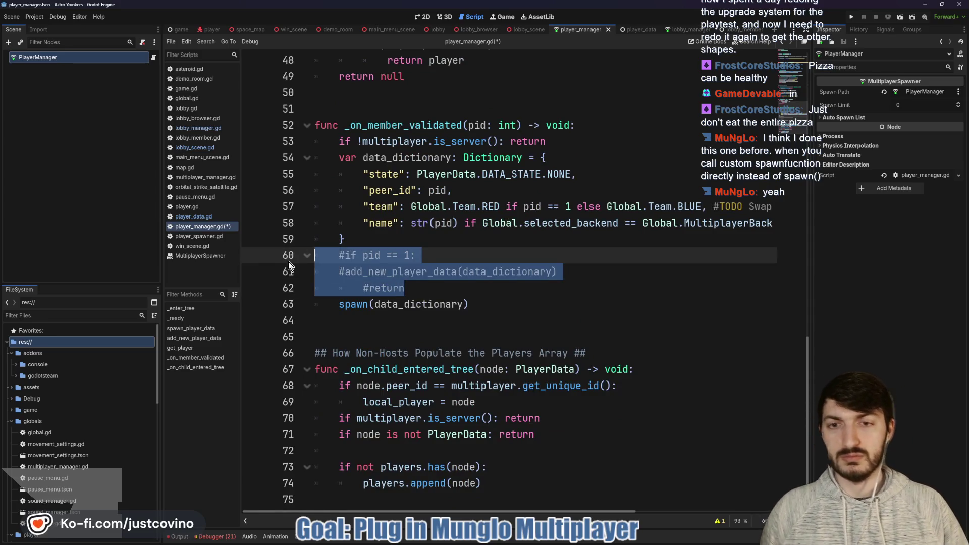
{"action": "key", "text": "BackSpace"}
{"action": "key", "text": "BackSpace"}
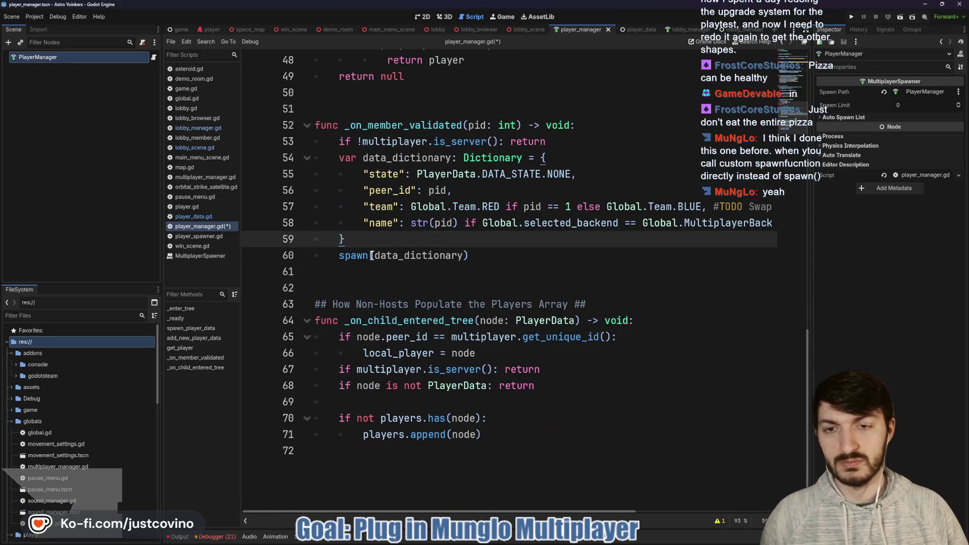
{"action": "key", "text": "ctrl+s"}
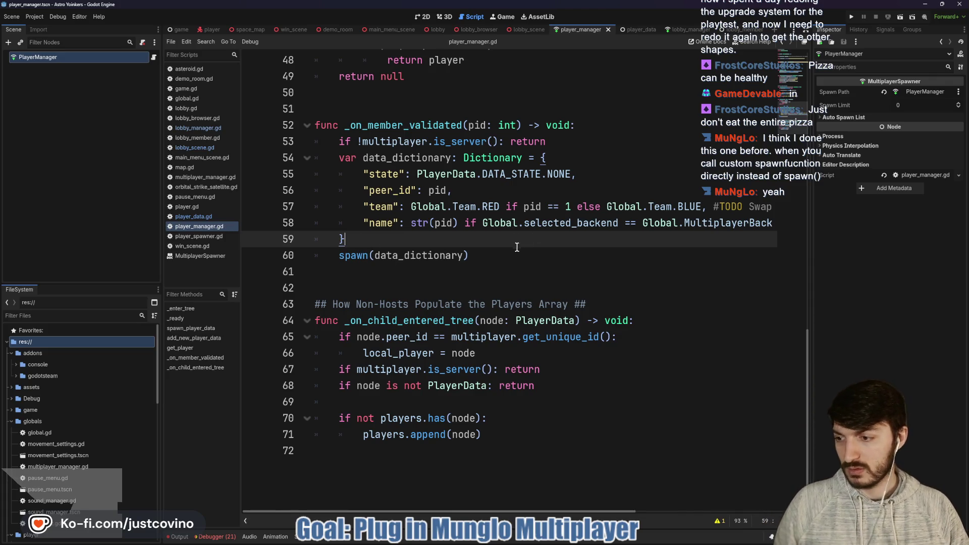
{"action": "scroll", "coordinate": [500, 252], "scroll_direction": "up", "scroll_amount": 6}
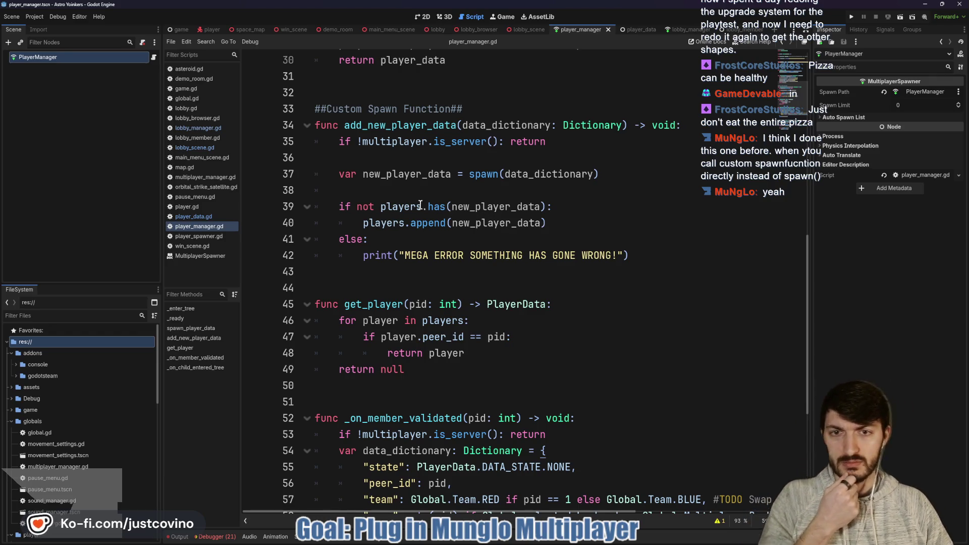
{"action": "mouse_move", "coordinate": [407, 204]}
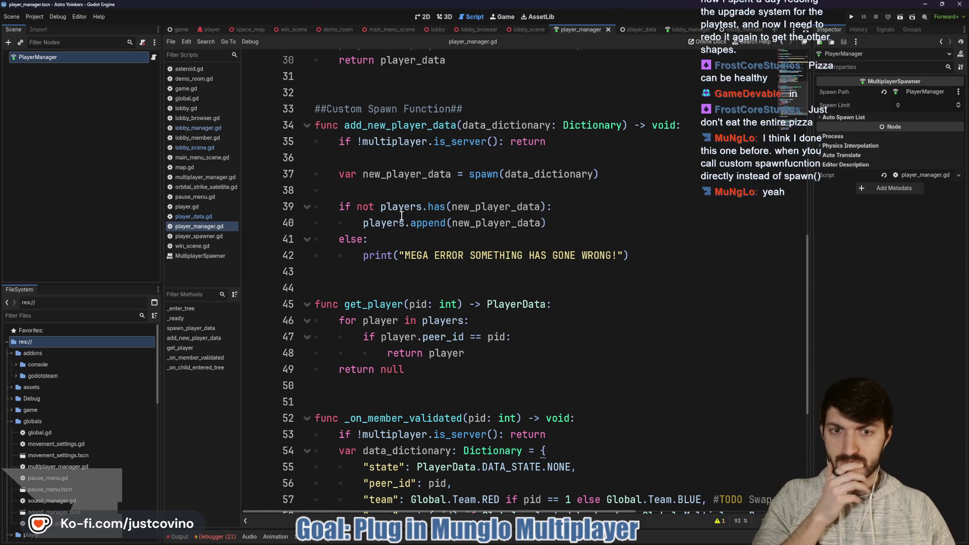
{"action": "left_click", "coordinate": [179, 536]}
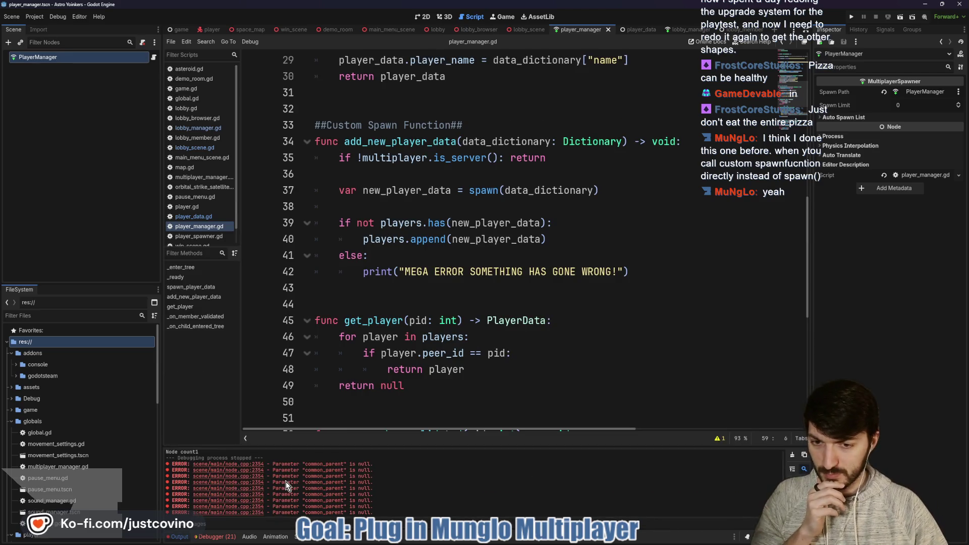
{"action": "left_click", "coordinate": [180, 536]}
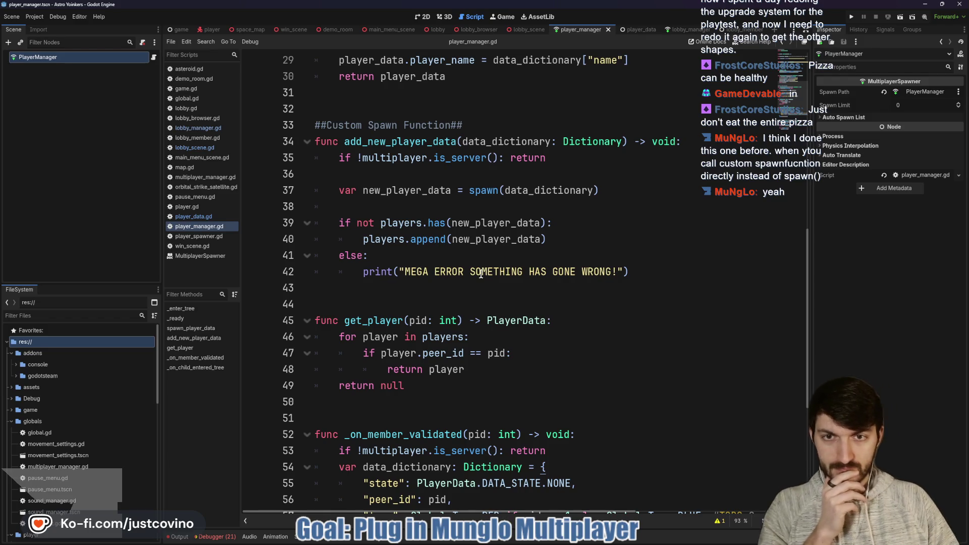
{"action": "scroll", "coordinate": [478, 278], "scroll_direction": "up", "scroll_amount": 4}
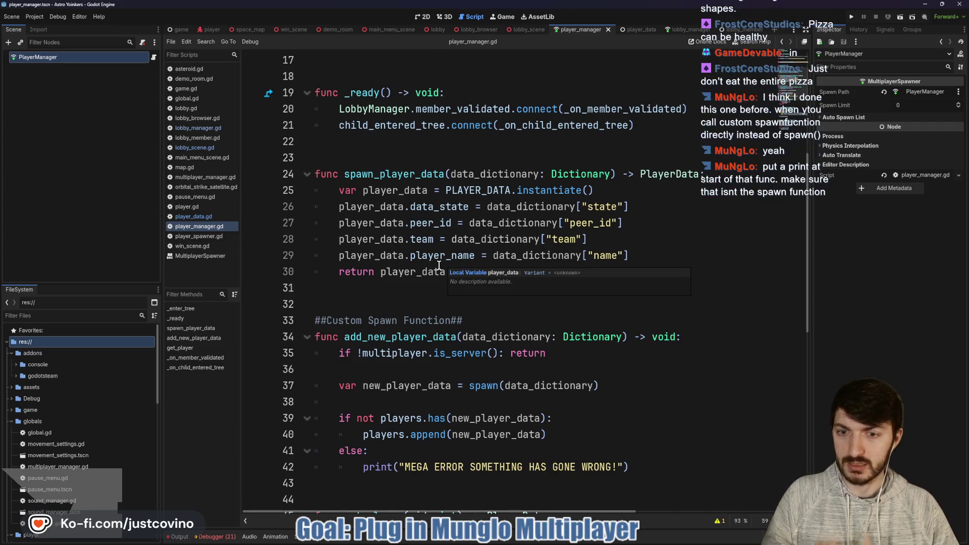
{"action": "scroll", "coordinate": [442, 265], "scroll_direction": "down", "scroll_amount": 1}
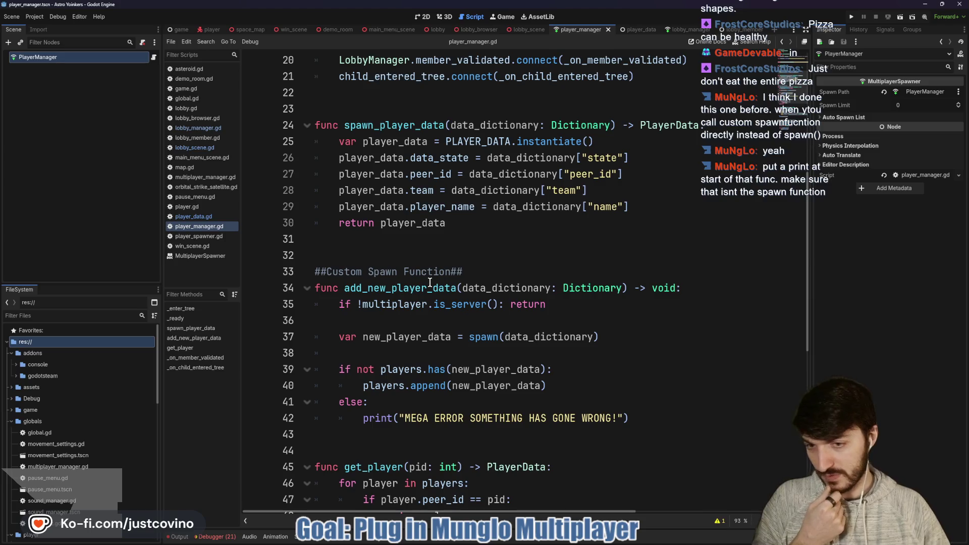
{"action": "scroll", "coordinate": [430, 282], "scroll_direction": "down", "scroll_amount": 2}
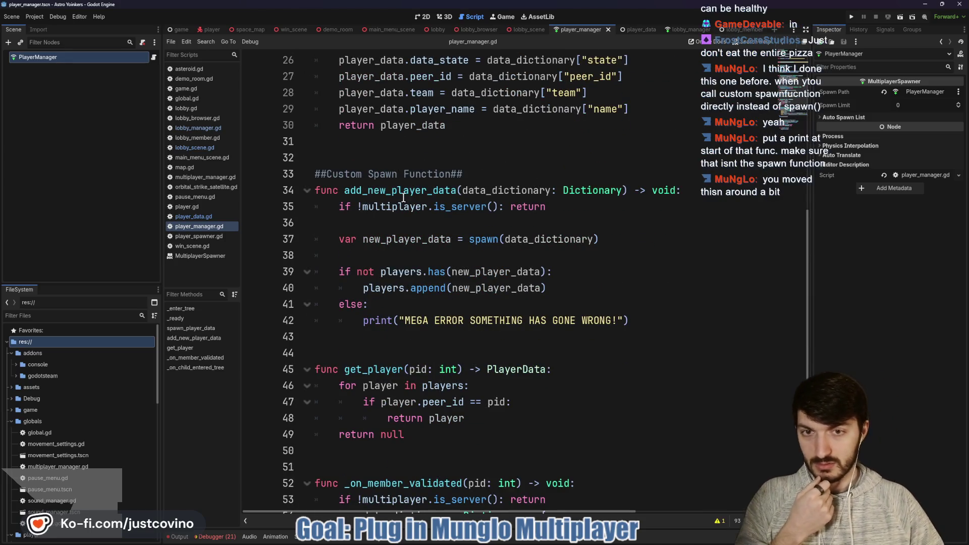
{"action": "scroll", "coordinate": [403, 198], "scroll_direction": "down", "scroll_amount": 6}
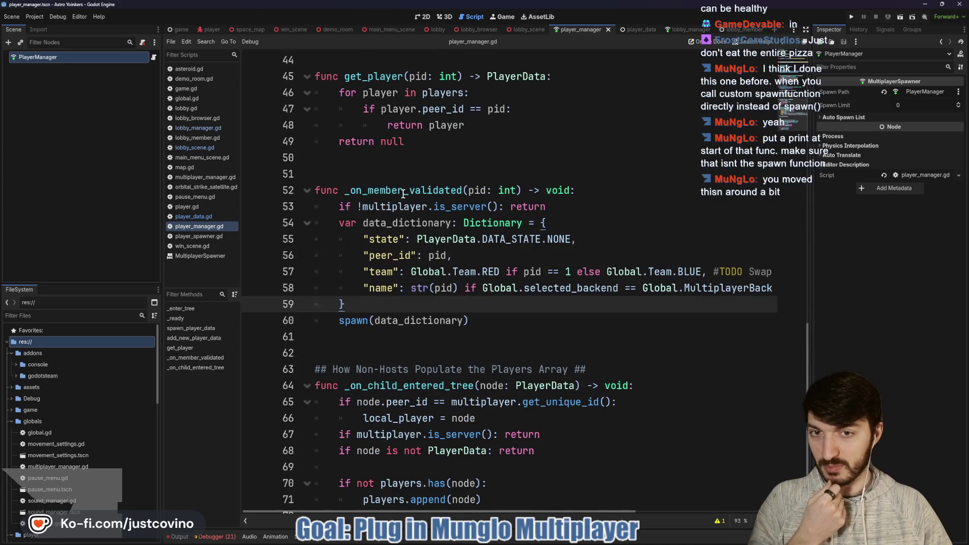
{"action": "double_click", "coordinate": [403, 190]}
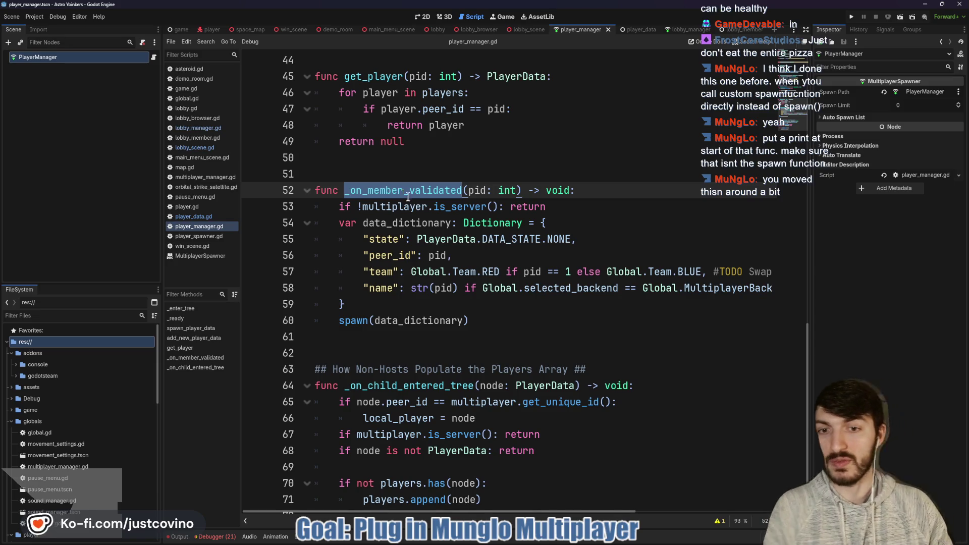
Remove the '##Custom Spawn Function##' comment line from above add_new_player_data
{"action": "scroll", "coordinate": [408, 197], "scroll_direction": "up", "scroll_amount": 5}
{"action": "double_click", "coordinate": [401, 143]}
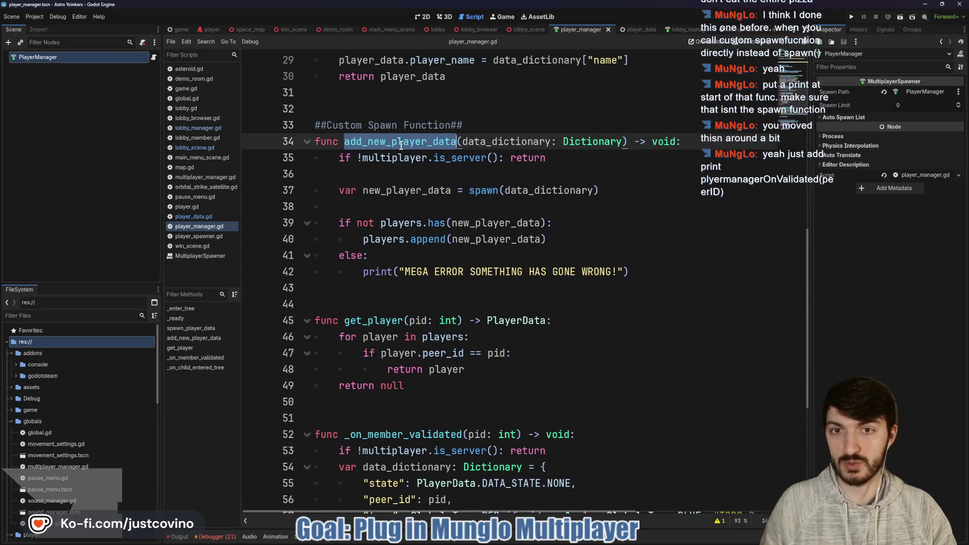
{"action": "scroll", "coordinate": [435, 248], "scroll_direction": "up", "scroll_amount": 4}
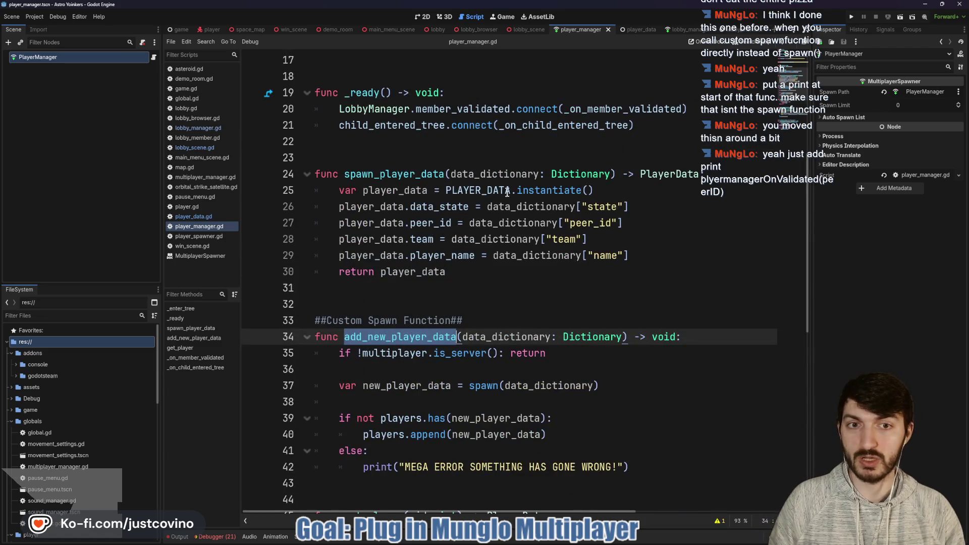
{"action": "scroll", "coordinate": [492, 151], "scroll_direction": "up", "scroll_amount": 2}
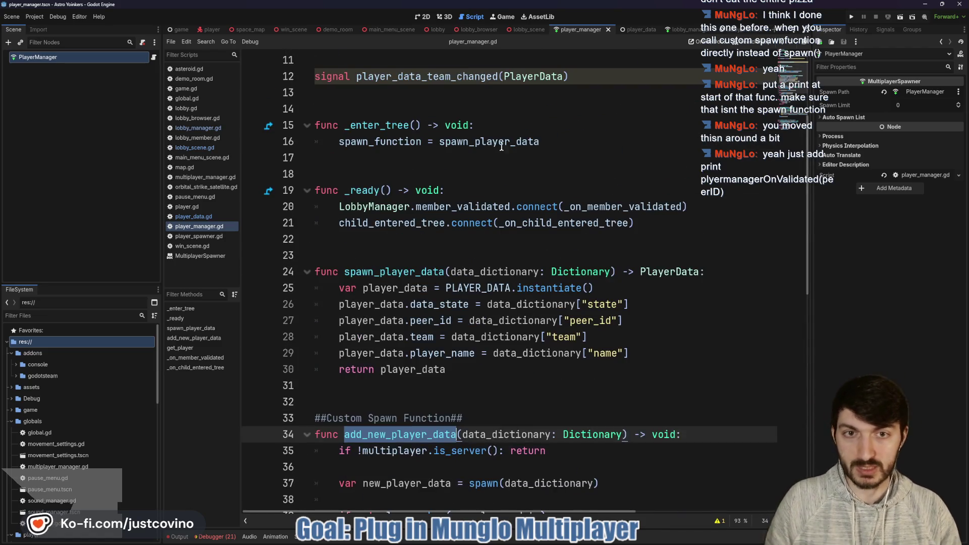
{"action": "mouse_move", "coordinate": [442, 142]}
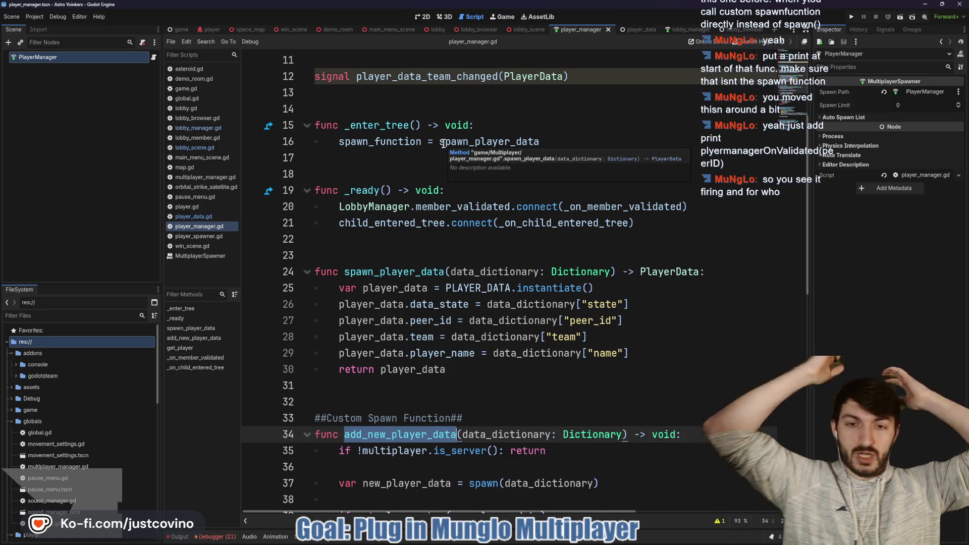
{"action": "triple_click", "coordinate": [291, 417]}
{"action": "key", "text": "ctrl+c"}
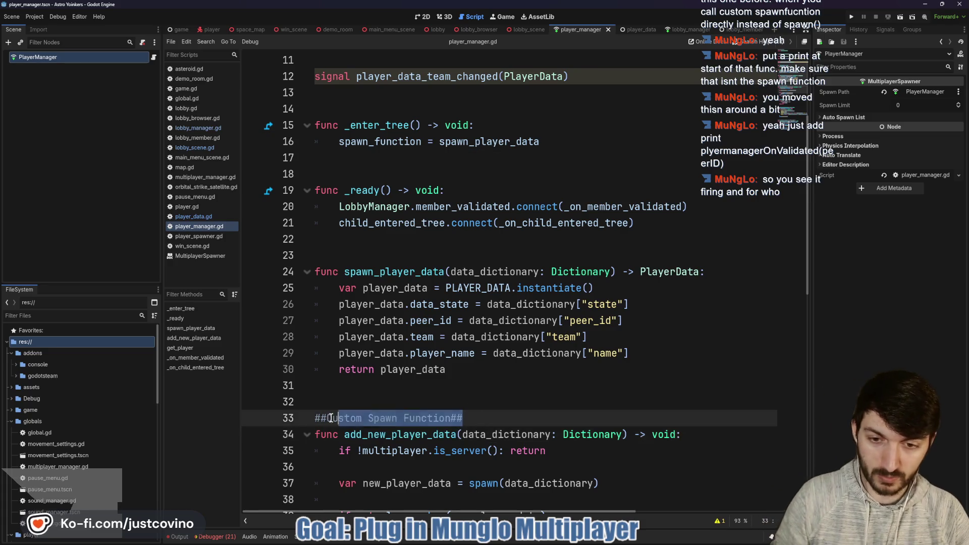
{"action": "key", "text": "BackSpace"}
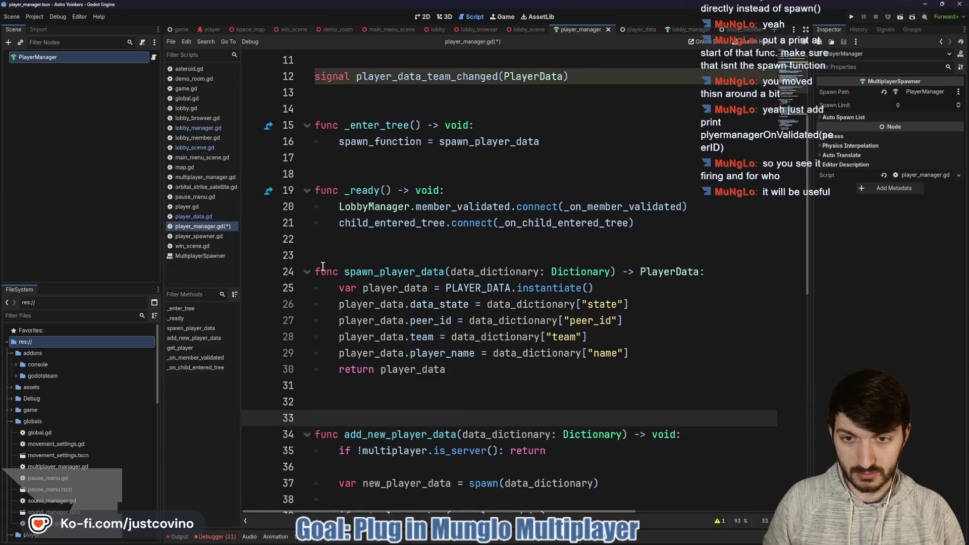
Paste the comment above spawn_player_data with a blank line before it
{"action": "left_click", "coordinate": [325, 260]}
{"action": "key", "text": "ctrl+v"}
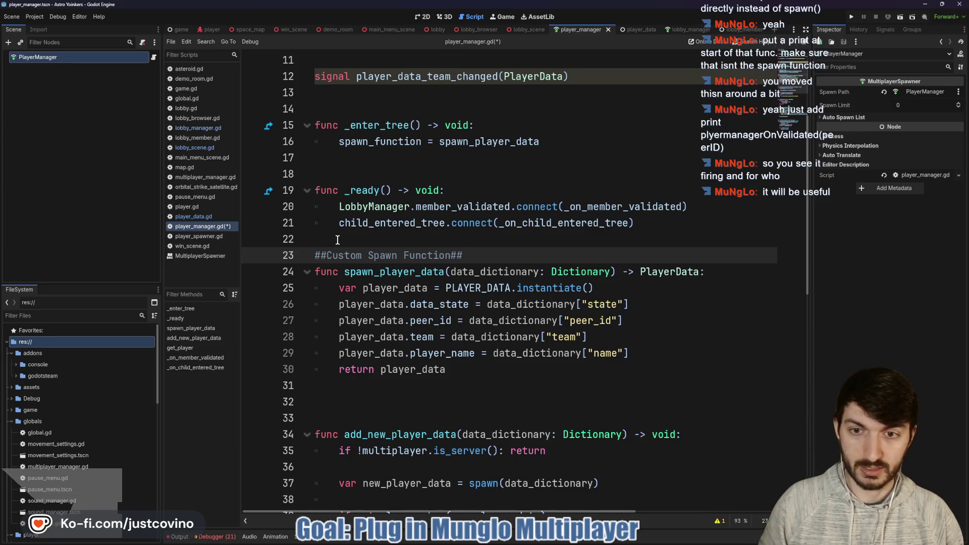
{"action": "left_click", "coordinate": [338, 239]}
{"action": "key", "text": "Return"}
{"action": "left_click", "coordinate": [357, 433]}
{"action": "left_click", "coordinate": [358, 423]}
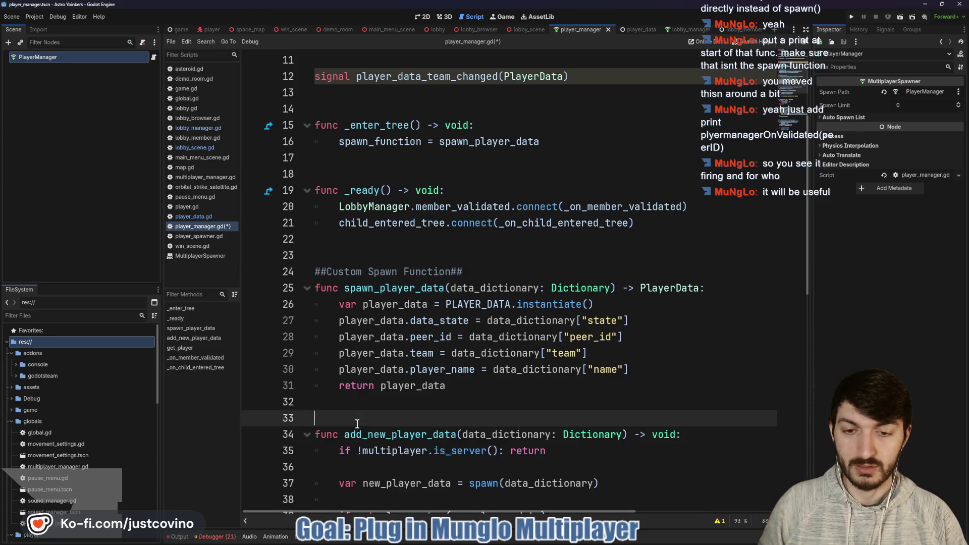
{"action": "scroll", "coordinate": [358, 423], "scroll_direction": "down", "scroll_amount": 3}
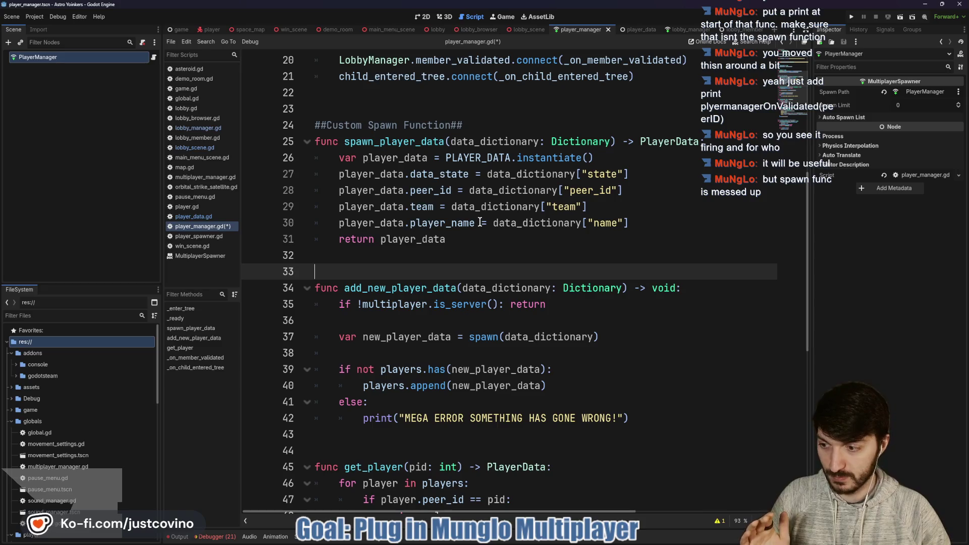
{"action": "double_click", "coordinate": [400, 290]}
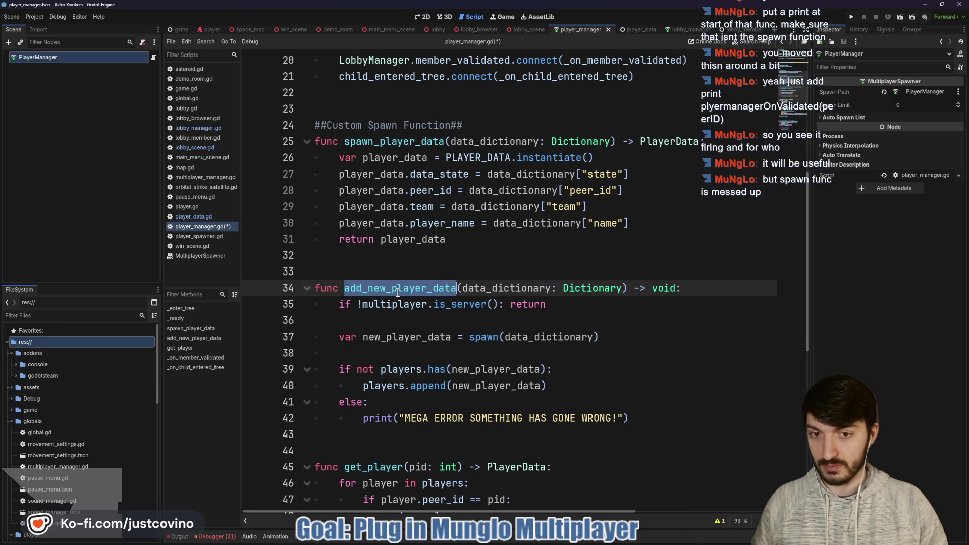
{"action": "scroll", "coordinate": [398, 292], "scroll_direction": "down", "scroll_amount": 3}
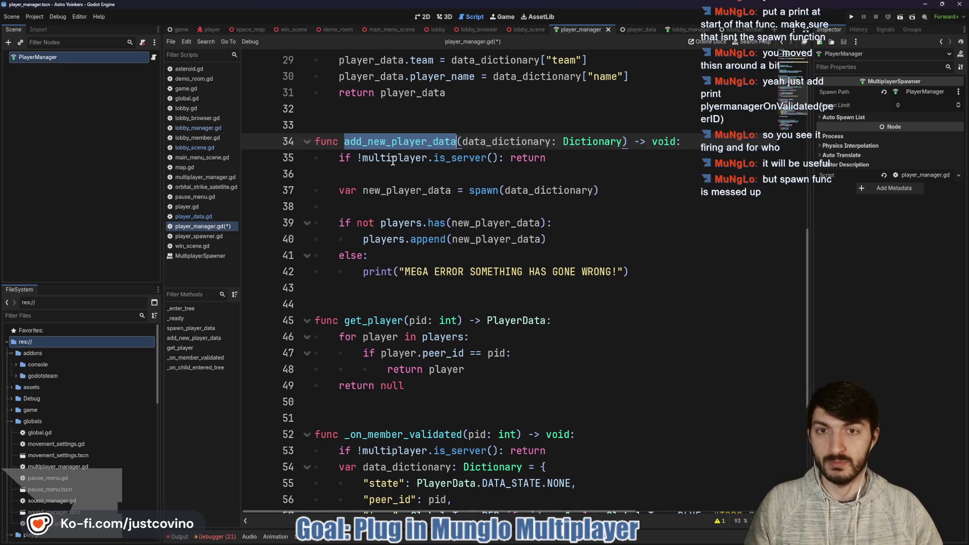
{"action": "key", "text": "ctrl+shift+f"}
{"action": "key", "text": "Return"}
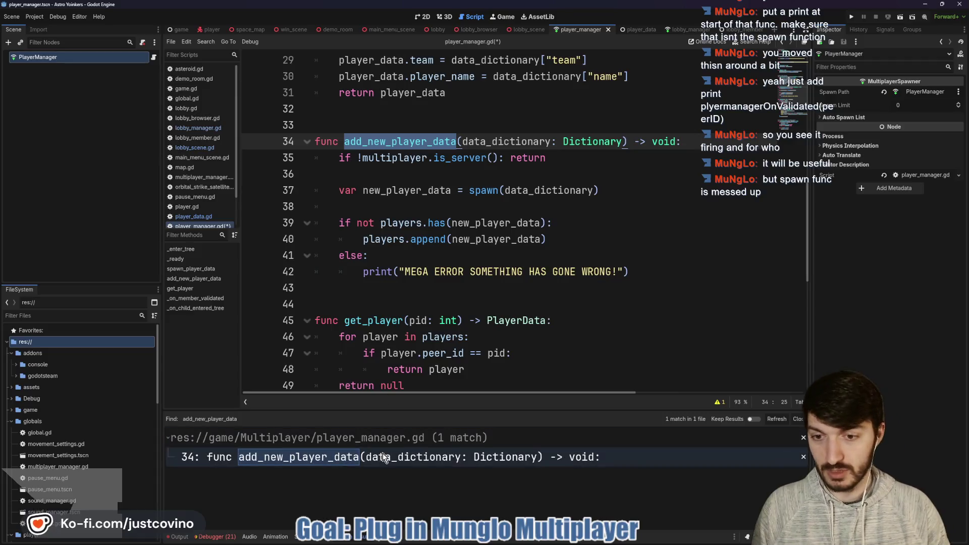
{"action": "left_click", "coordinate": [803, 423]}
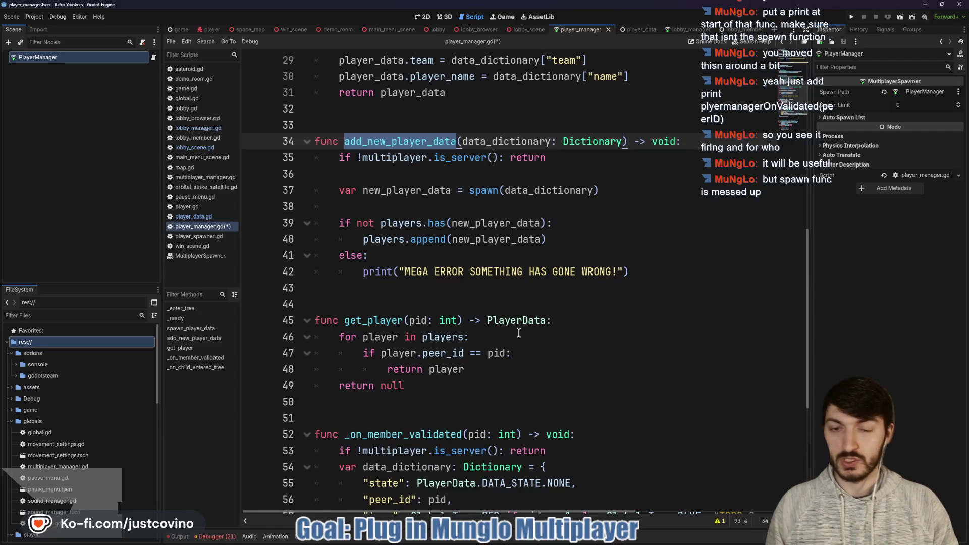
{"action": "scroll", "coordinate": [498, 363], "scroll_direction": "down", "scroll_amount": 3}
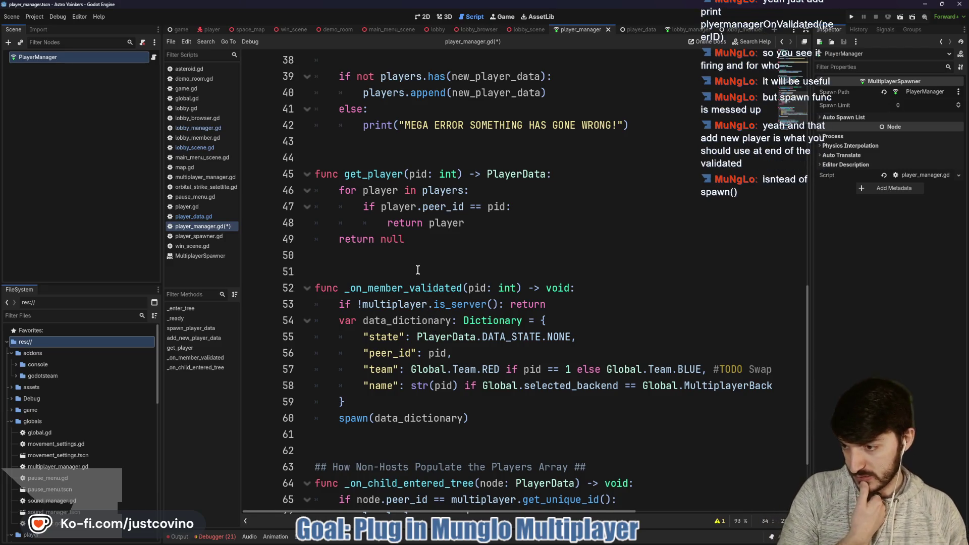
Comment out the spawn(data_dictionary) call on line 60 with Ctrl+K
{"action": "left_click_drag", "start_coordinate": [477, 414], "coordinate": [339, 418]}
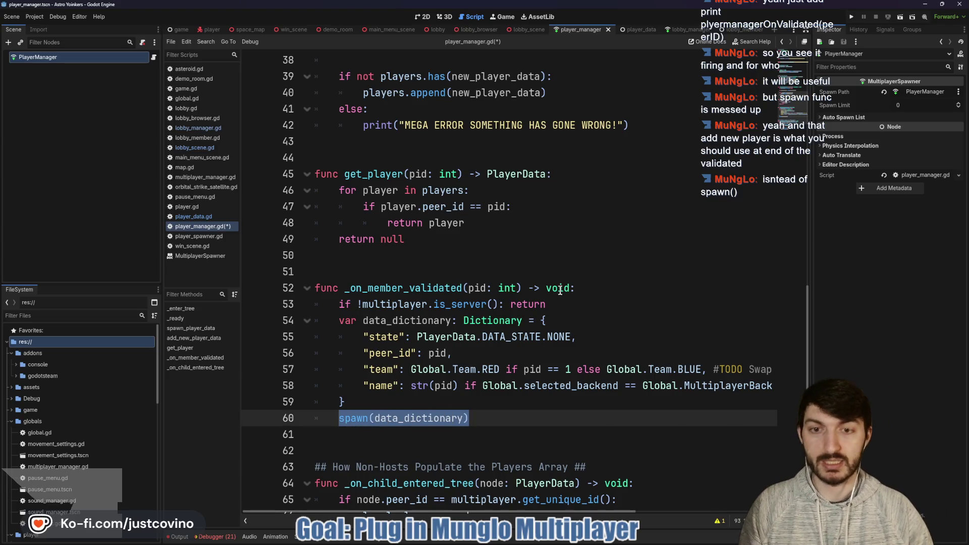
{"action": "scroll", "coordinate": [560, 291], "scroll_direction": "up", "scroll_amount": 3}
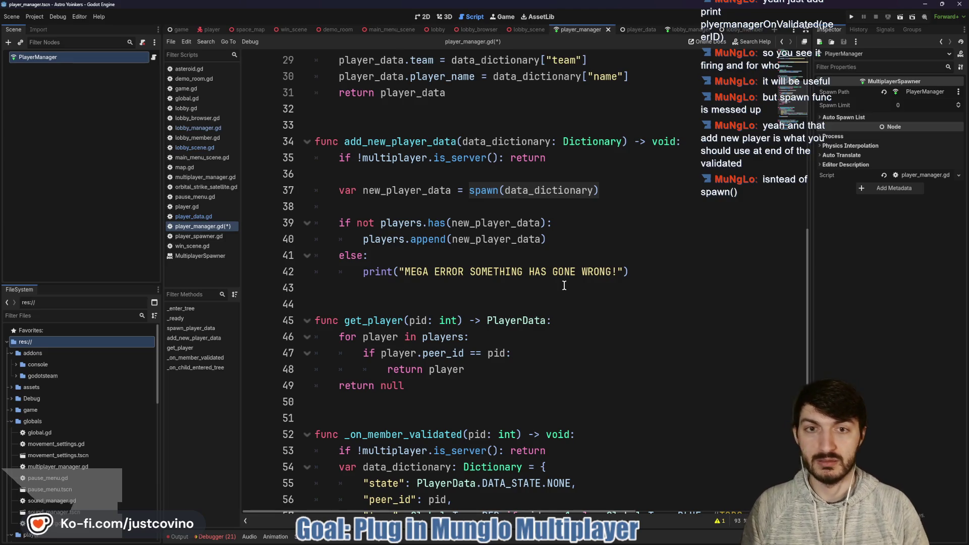
{"action": "scroll", "coordinate": [480, 319], "scroll_direction": "down", "scroll_amount": 3}
{"action": "left_click", "coordinate": [336, 419]}
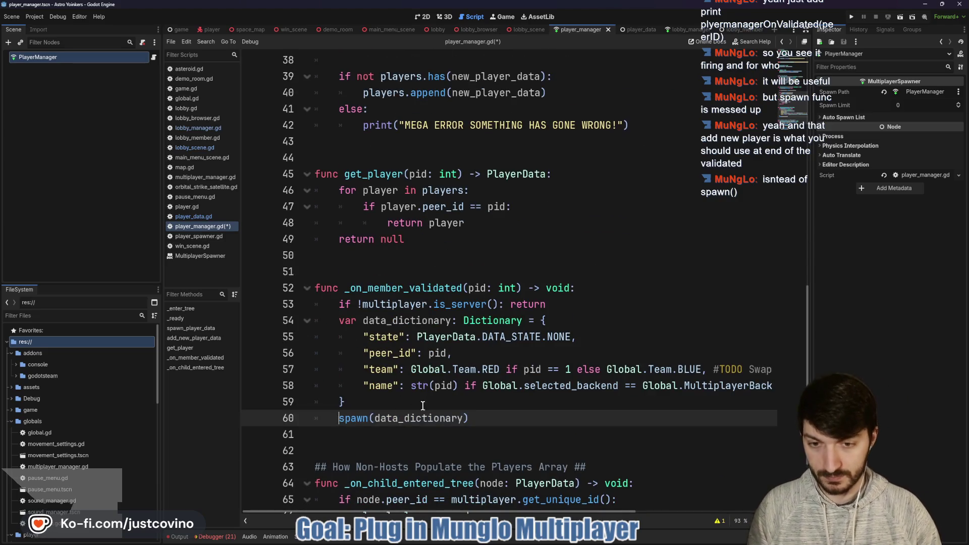
{"action": "key", "text": "ctrl+k"}
{"action": "left_click", "coordinate": [486, 418]}
{"action": "key", "text": "Return"}
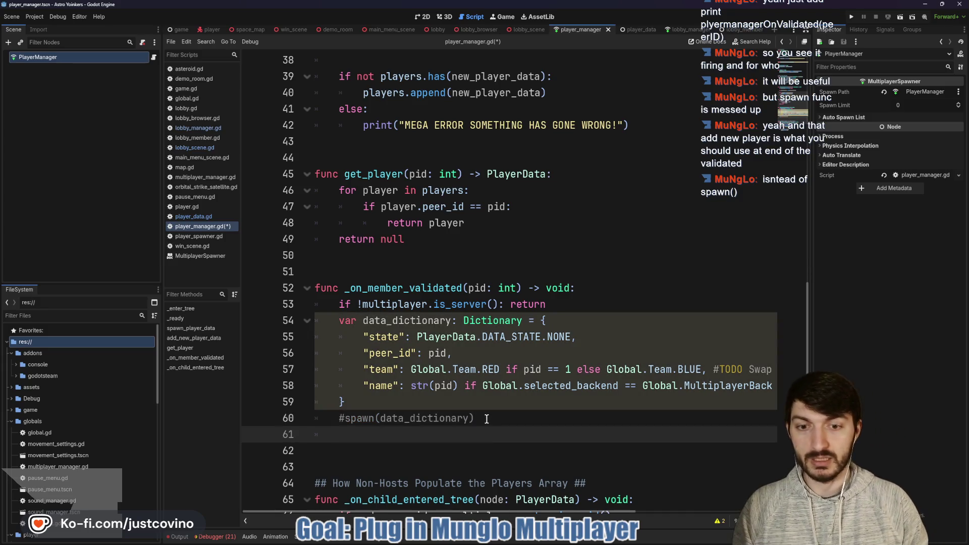
Call add_new_player_data(data_dictionary) on a new line, save the script, and run the game
{"action": "type", "text": "add"}
{"action": "key", "text": "Return"}
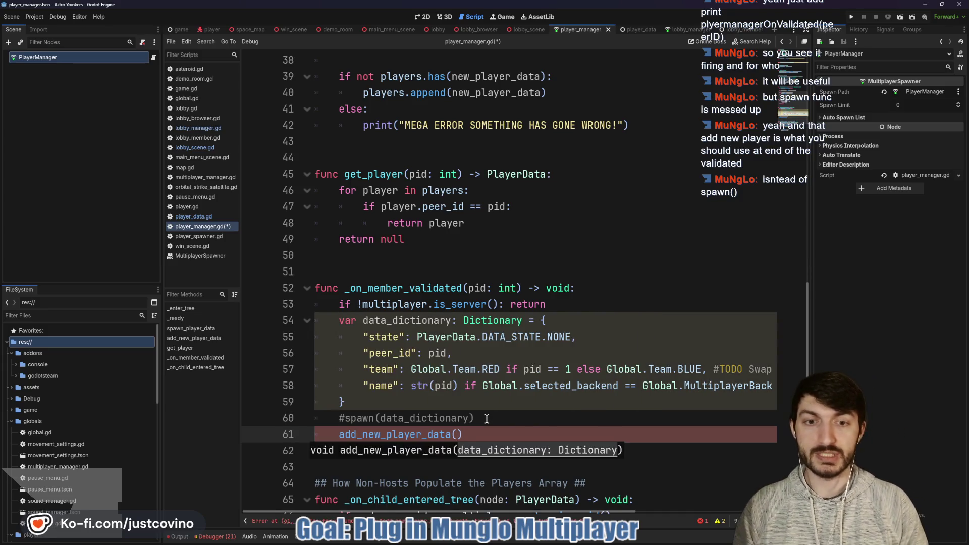
{"action": "type", "text": "datat"}
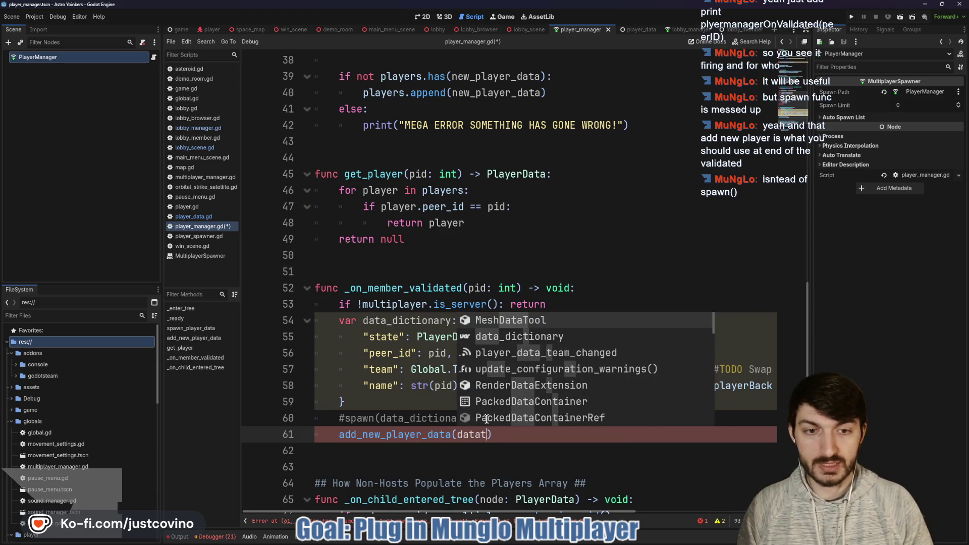
{"action": "key", "text": "BackSpace"}
{"action": "key", "text": "Return"}
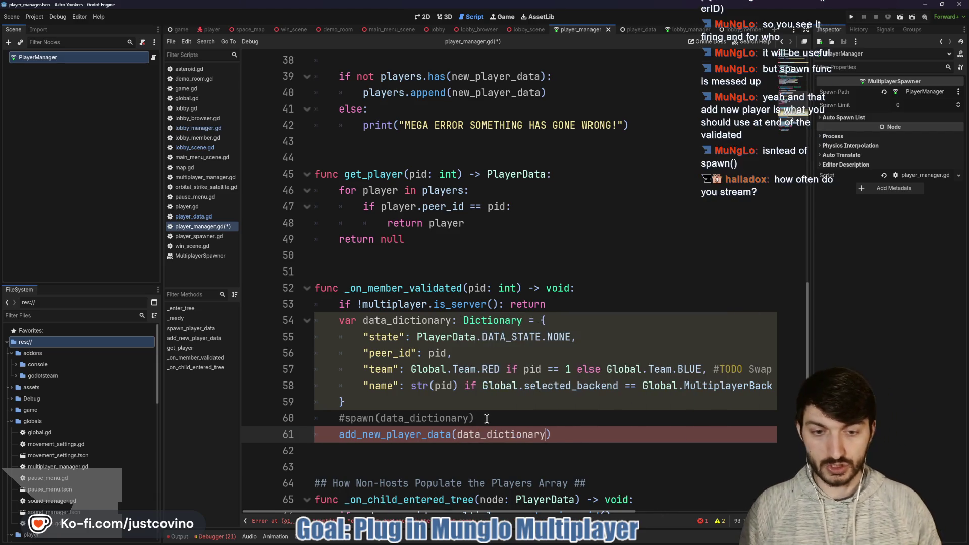
{"action": "left_click", "coordinate": [485, 418]}
{"action": "key", "text": "ctrl+s"}
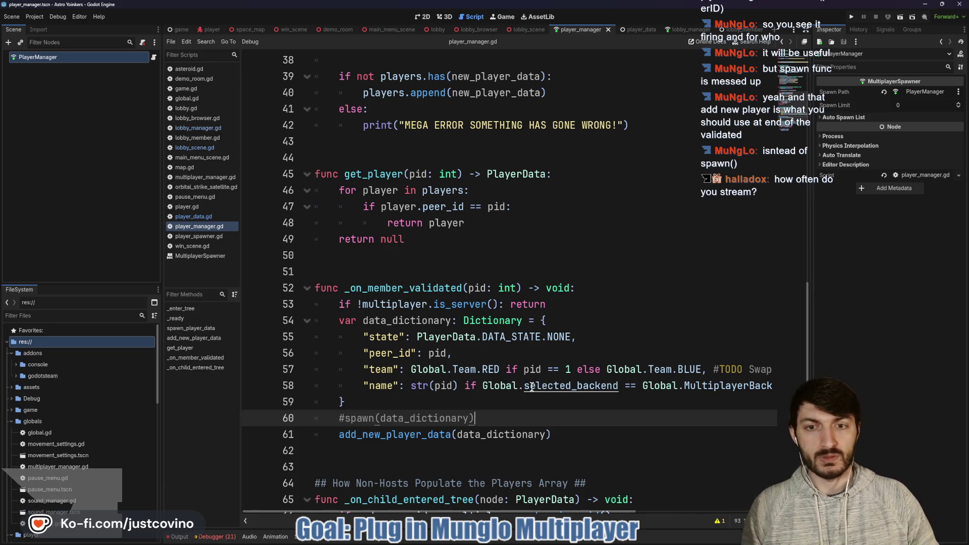
{"action": "left_click", "coordinate": [851, 17]}
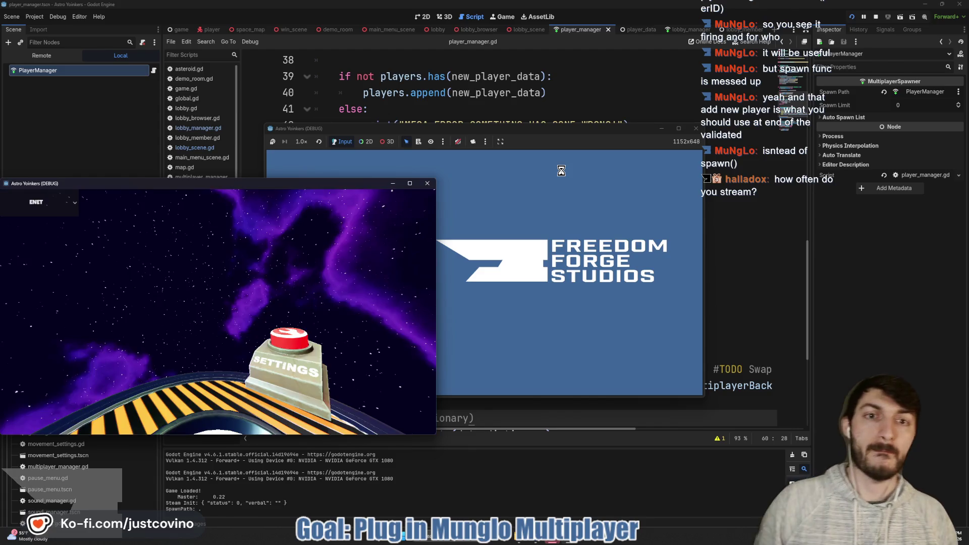
Host a lobby in the debug game, test running, firing and jumping, then stop with F8
{"action": "left_click_drag", "start_coordinate": [558, 119], "coordinate": [559, 112]}
{"action": "left_click", "coordinate": [379, 189]}
{"action": "left_click", "coordinate": [514, 207]}
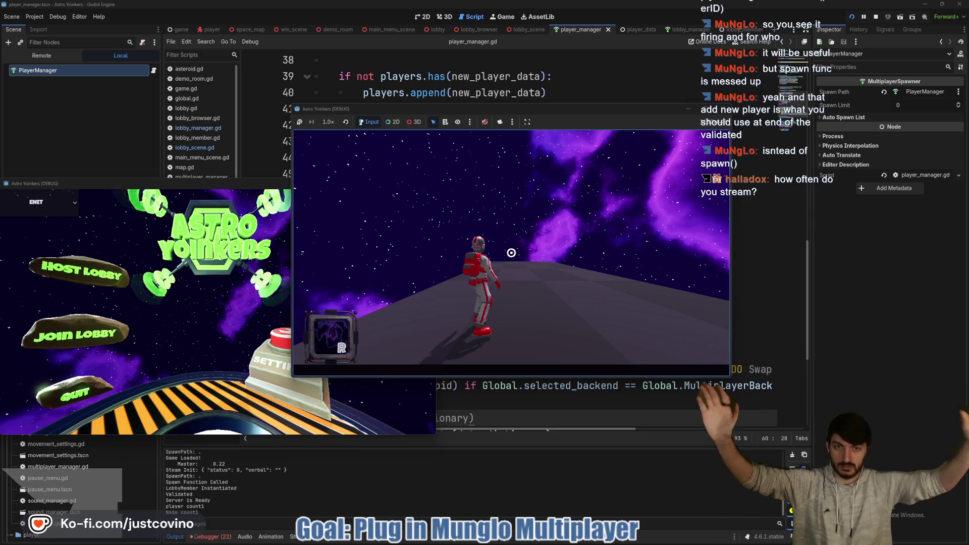
{"action": "mouse_move", "coordinate": [511, 253]}
{"action": "key", "text": "w"}
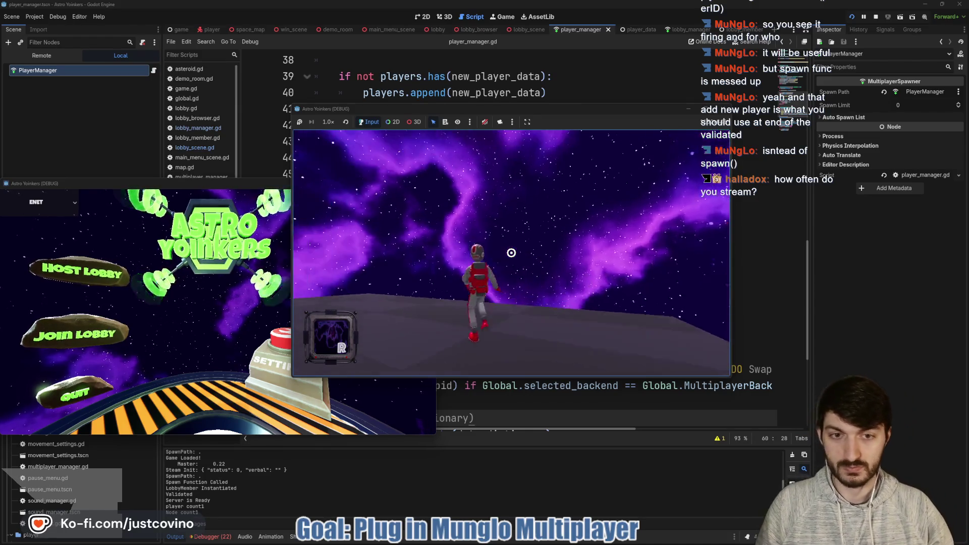
{"action": "left_click", "coordinate": [512, 253]}
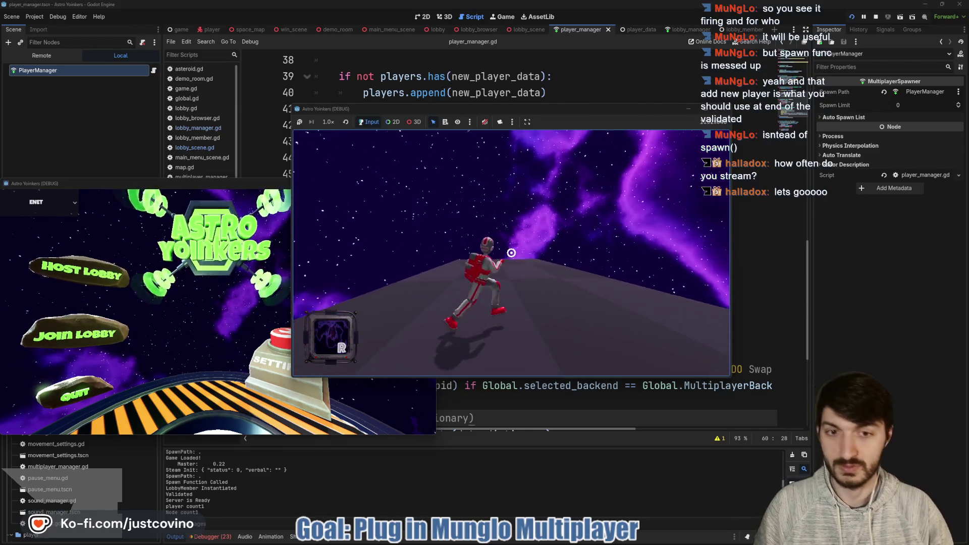
{"action": "key", "text": "space"}
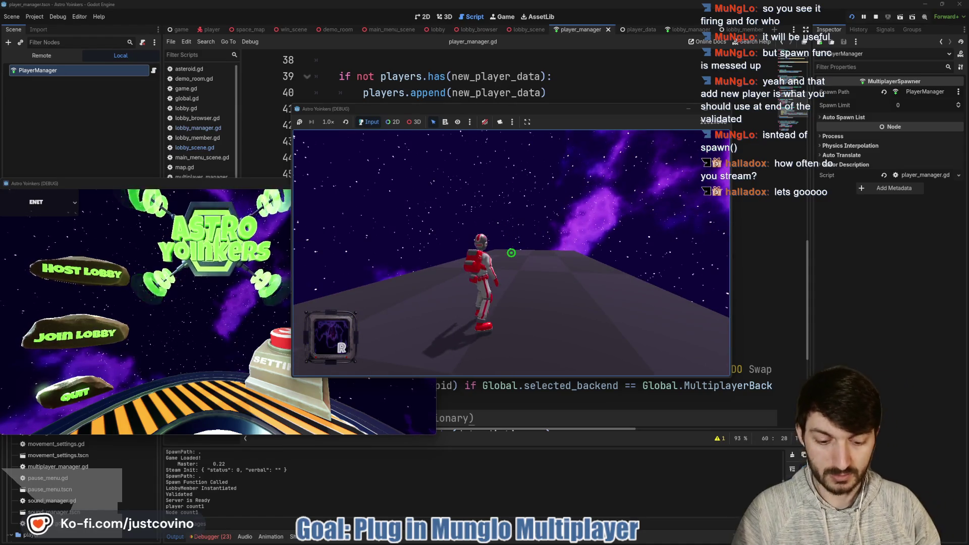
{"action": "key", "text": "F8"}
Delete the commented-out spawn line and save player_manager.gd
{"action": "scroll", "coordinate": [511, 266], "scroll_direction": "down", "scroll_amount": 3}
{"action": "left_click_drag", "start_coordinate": [489, 271], "coordinate": [295, 274]}
{"action": "key", "text": "BackSpace"}
{"action": "key", "text": "BackSpace"}
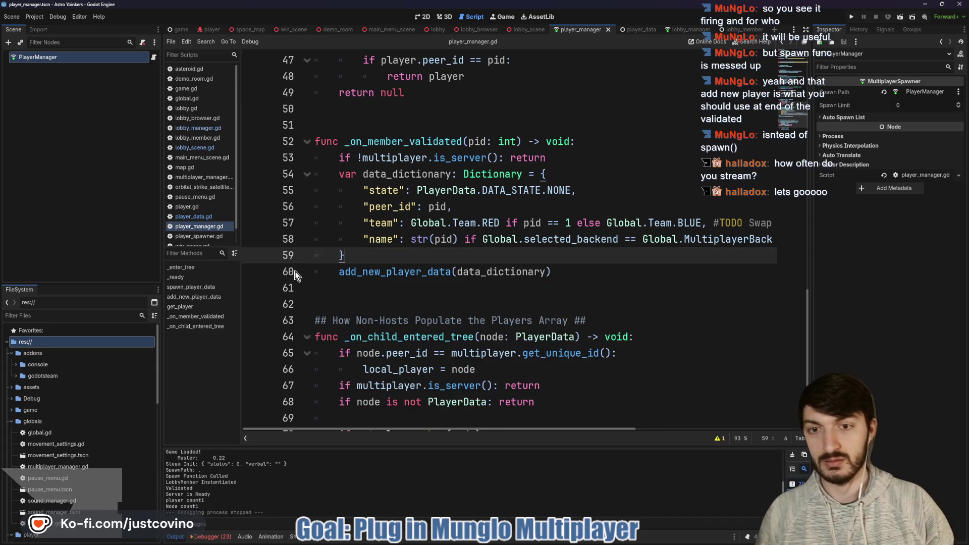
{"action": "key", "text": "ctrl+s"}
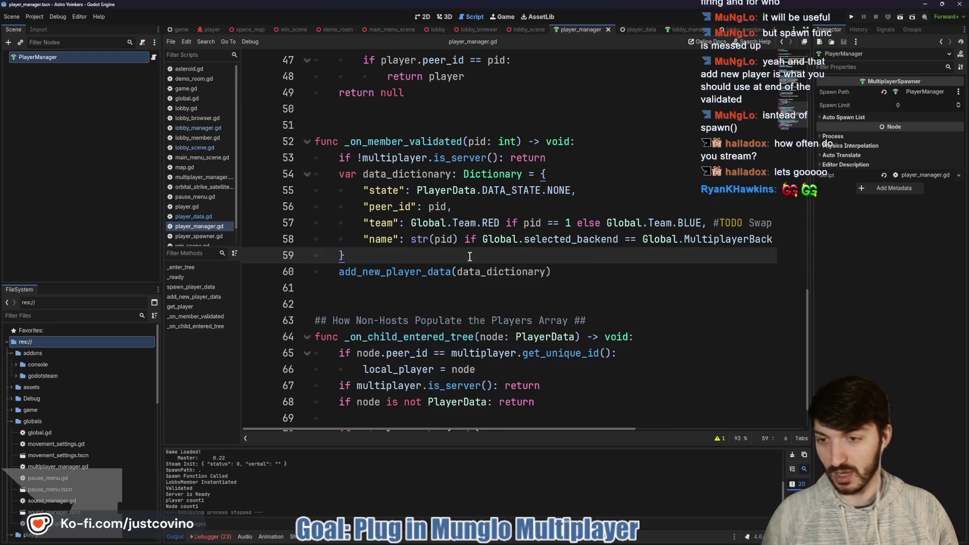
{"action": "key", "text": "super"}
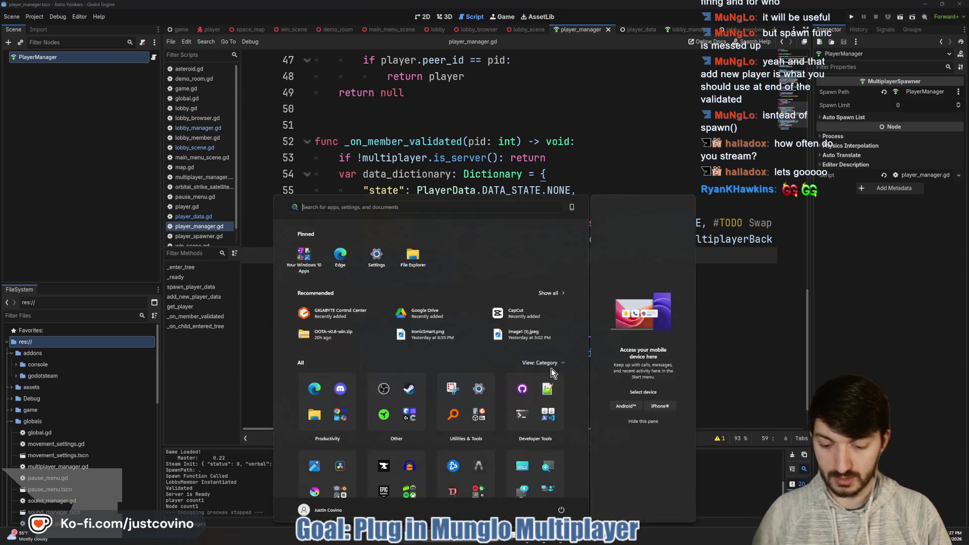
Launch GitHub Desktop and write a commit summary saying the host now shows up in the lobby
{"action": "type", "text": "github"}
{"action": "key", "text": "Return"}
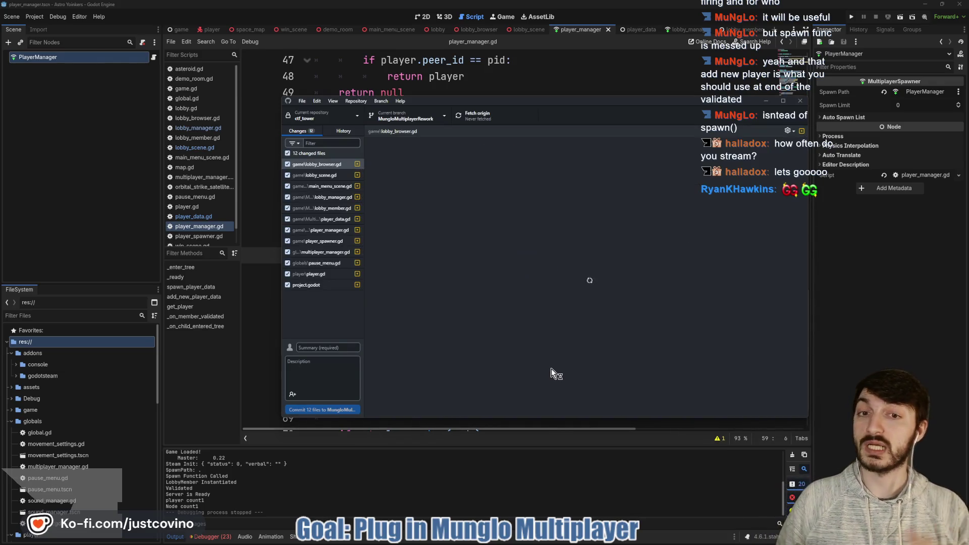
{"action": "left_click", "coordinate": [326, 348]}
{"action": "type", "text": "Host can"}
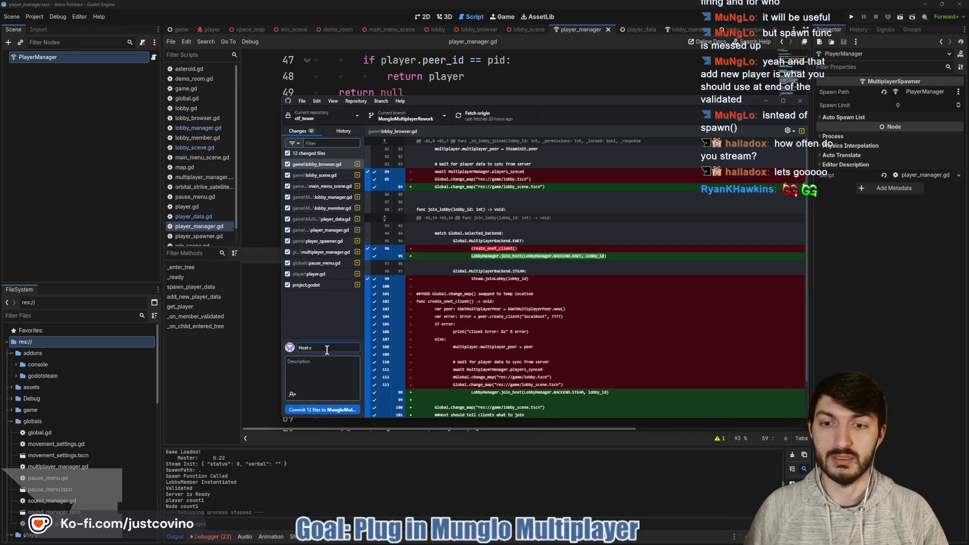
{"action": "key", "text": "BackSpace"}
{"action": "type", "text": "now shows up in Lobby Scene"}
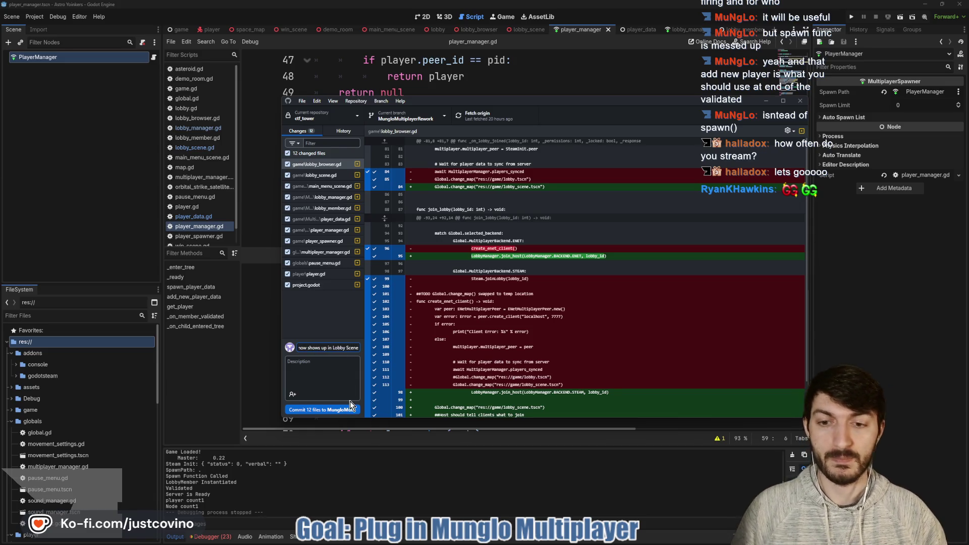
Commit the 12 changed files, push to origin, and return to Godot
{"action": "left_click", "coordinate": [339, 409]}
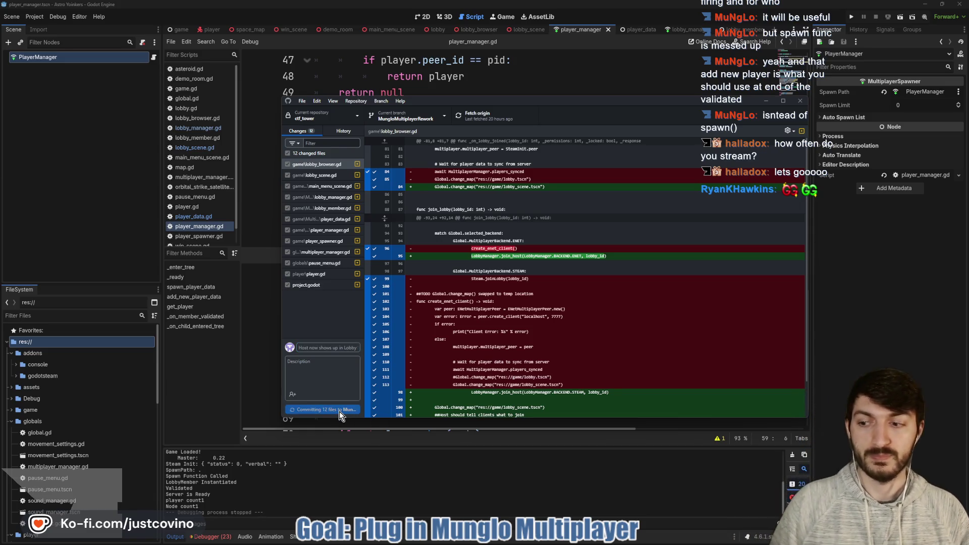
{"action": "left_click", "coordinate": [677, 203]}
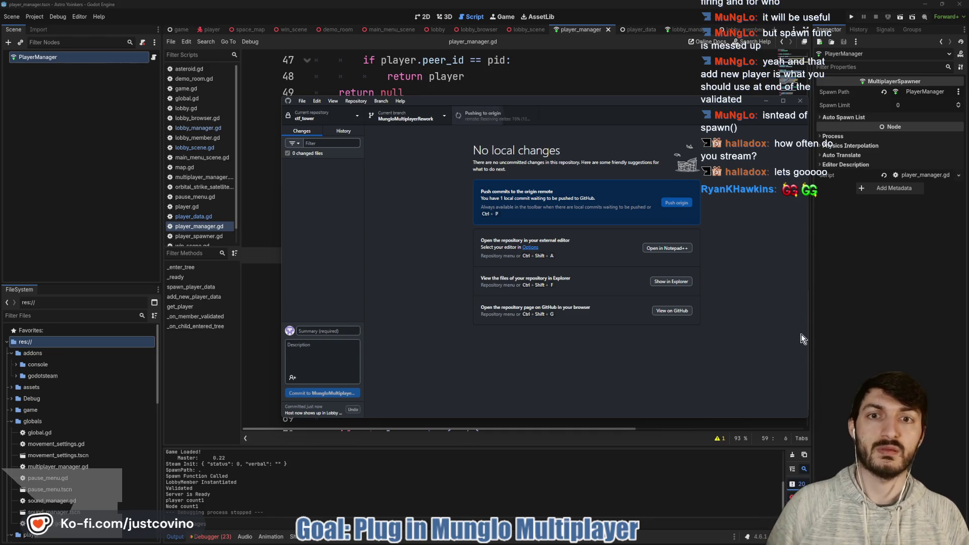
{"action": "left_click", "coordinate": [842, 314]}
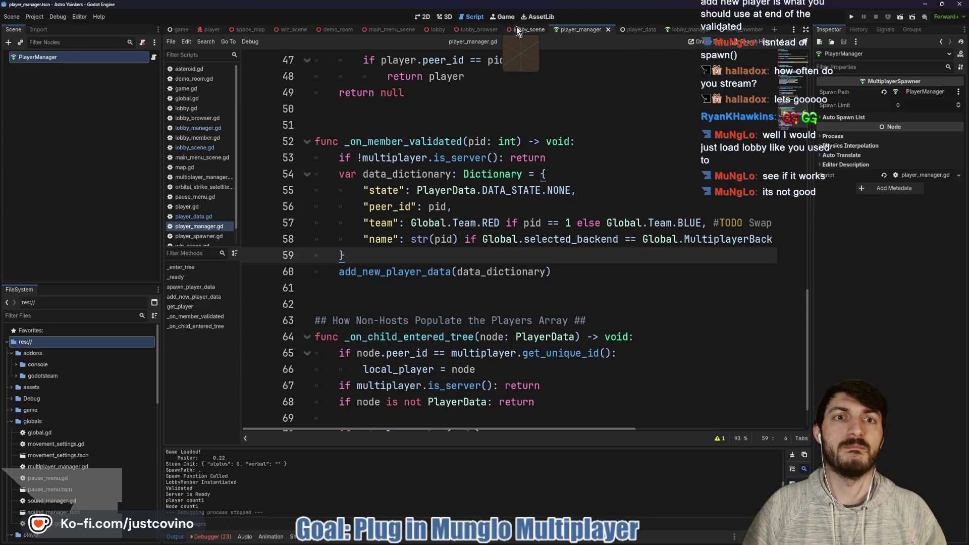
Look through main_menu_scene.gd, then switch to the lobby_browser.gd script
{"action": "left_click", "coordinate": [385, 30]}
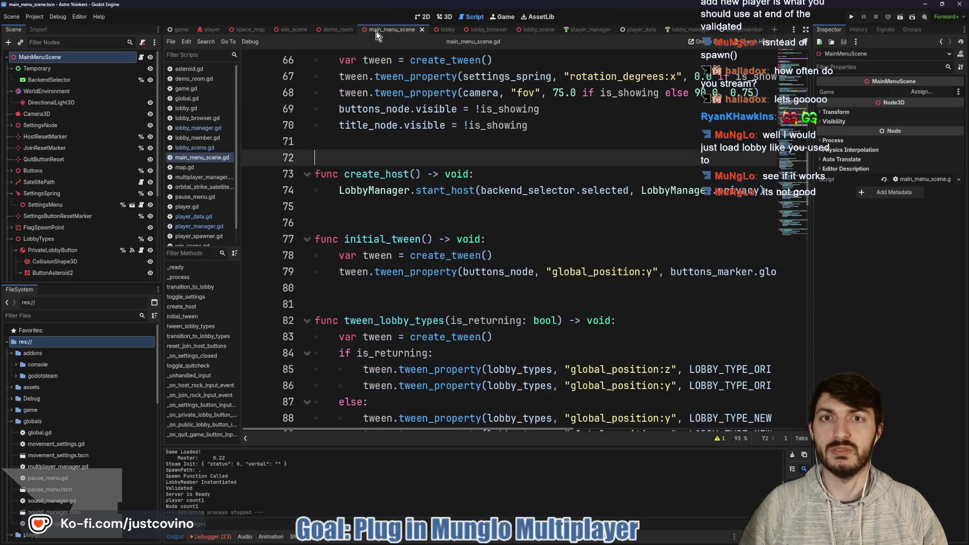
{"action": "scroll", "coordinate": [388, 91], "scroll_direction": "down", "scroll_amount": 10}
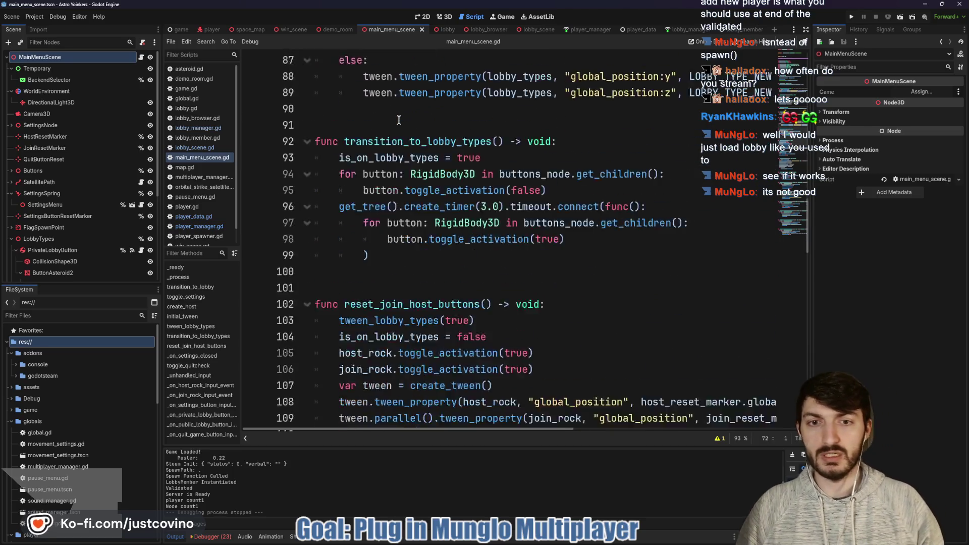
{"action": "scroll", "coordinate": [369, 149], "scroll_direction": "down", "scroll_amount": 1}
{"action": "scroll", "coordinate": [443, 140], "scroll_direction": "down", "scroll_amount": 10}
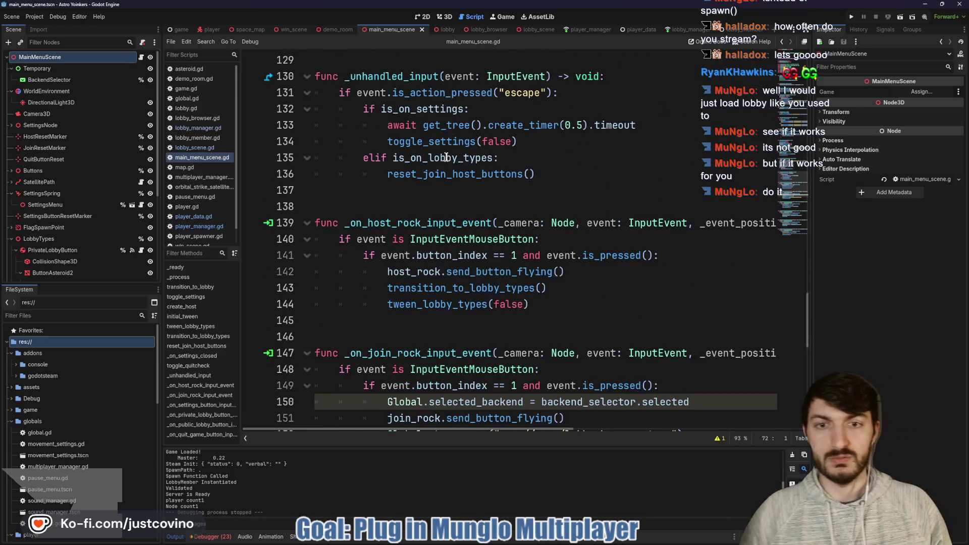
{"action": "scroll", "coordinate": [446, 157], "scroll_direction": "down", "scroll_amount": 1}
{"action": "scroll", "coordinate": [458, 194], "scroll_direction": "down", "scroll_amount": 7}
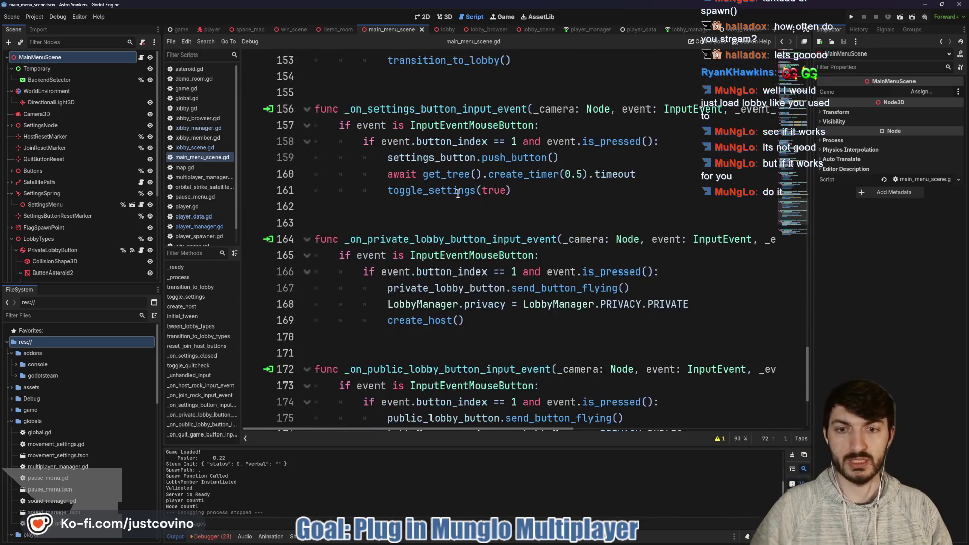
{"action": "scroll", "coordinate": [458, 192], "scroll_direction": "up", "scroll_amount": 3}
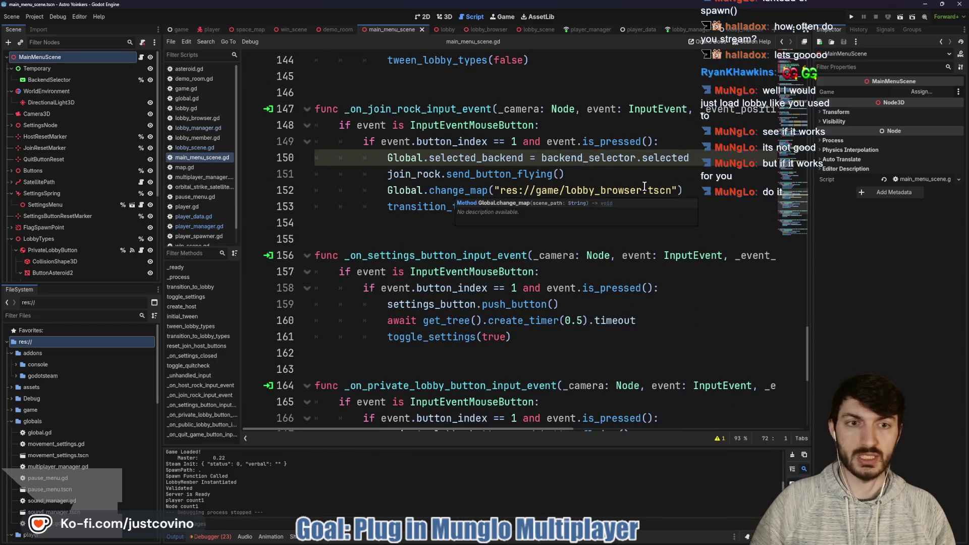
{"action": "left_click", "coordinate": [488, 29]}
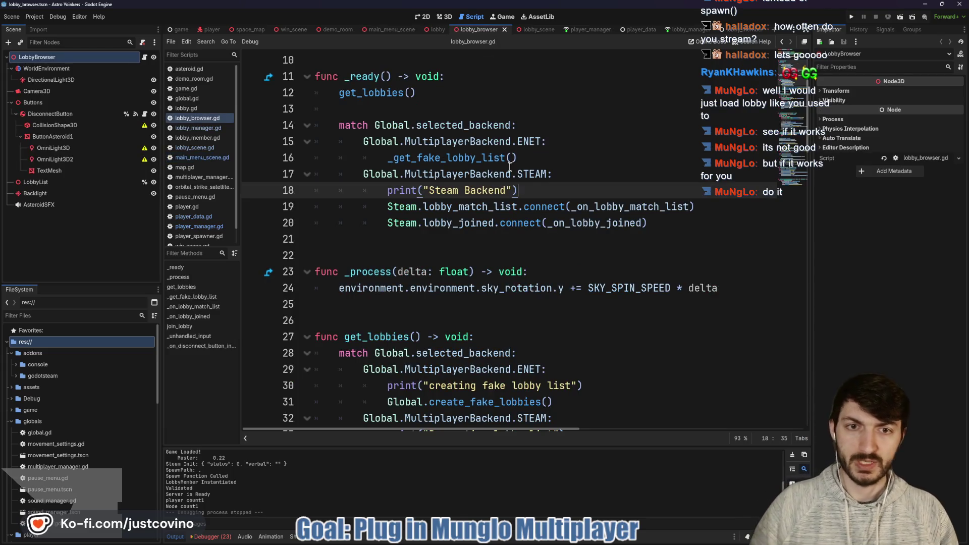
Read through lobby_browser.gd, highlight the host-tells-clients comment on lines 101–102, and run the project
{"action": "scroll", "coordinate": [508, 174], "scroll_direction": "up", "scroll_amount": 1}
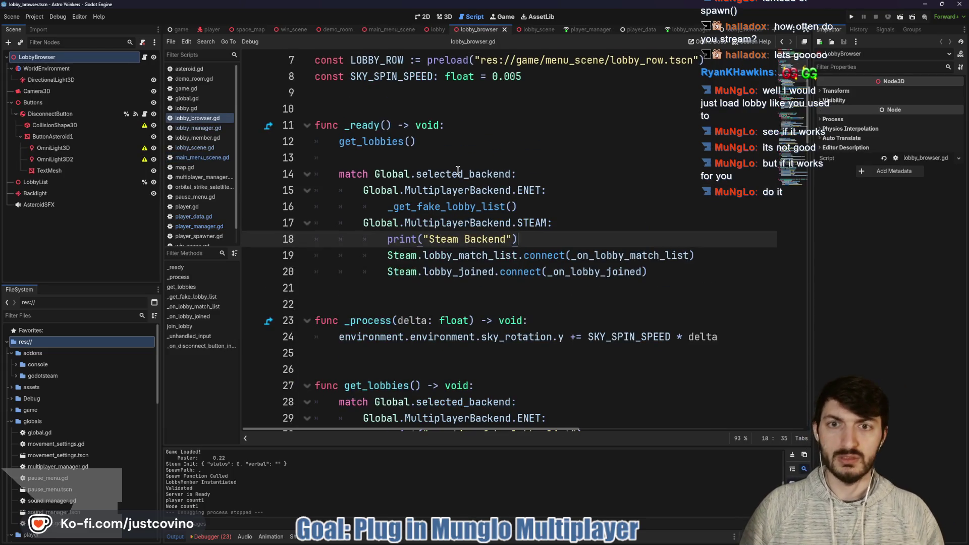
{"action": "scroll", "coordinate": [457, 170], "scroll_direction": "down", "scroll_amount": 1}
{"action": "scroll", "coordinate": [500, 157], "scroll_direction": "down", "scroll_amount": 4}
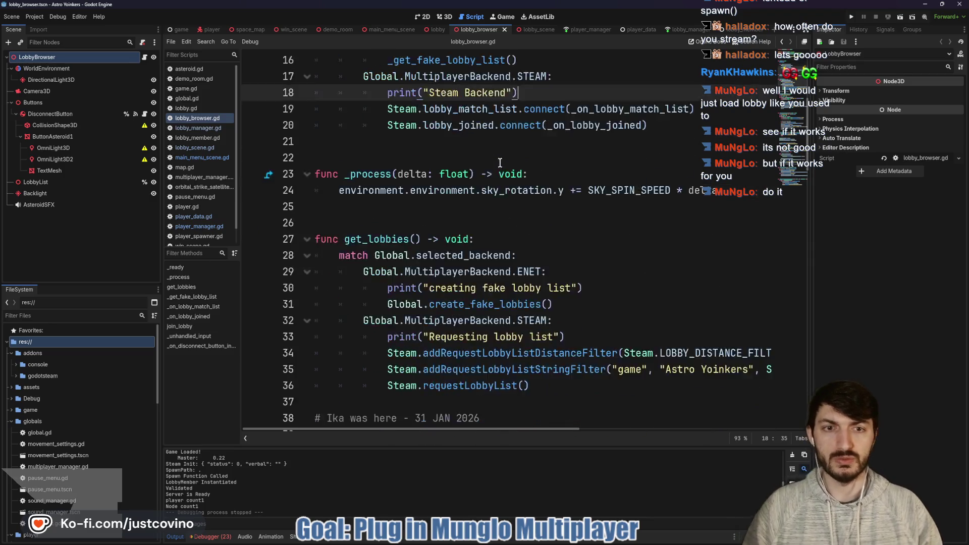
{"action": "scroll", "coordinate": [479, 160], "scroll_direction": "down", "scroll_amount": 1}
{"action": "scroll", "coordinate": [475, 167], "scroll_direction": "down", "scroll_amount": 11}
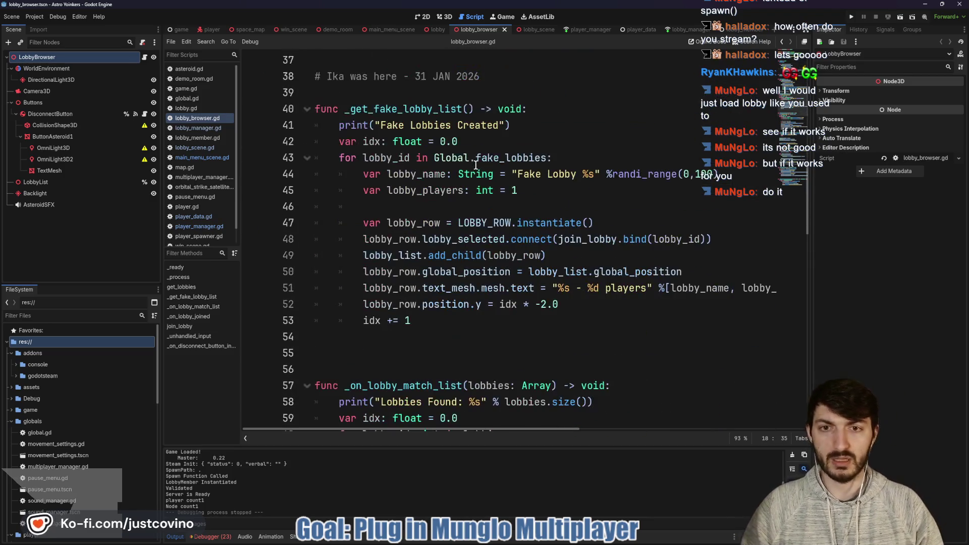
{"action": "scroll", "coordinate": [467, 177], "scroll_direction": "down", "scroll_amount": 7}
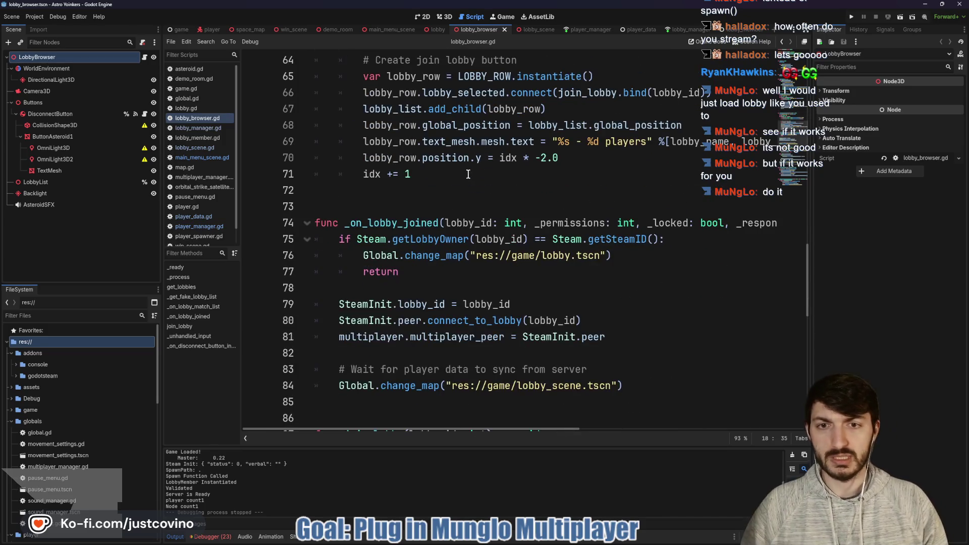
{"action": "scroll", "coordinate": [461, 178], "scroll_direction": "down", "scroll_amount": 1}
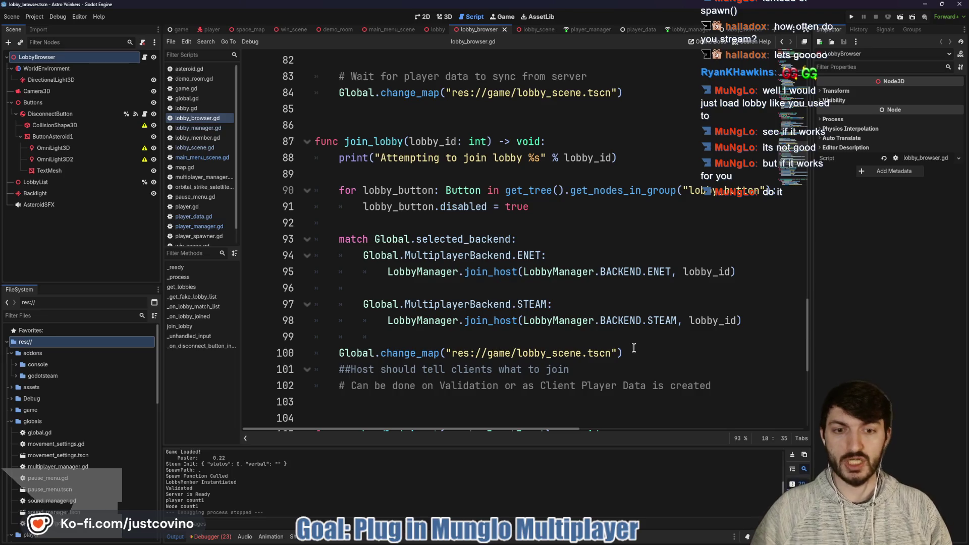
{"action": "scroll", "coordinate": [609, 333], "scroll_direction": "down", "scroll_amount": 2}
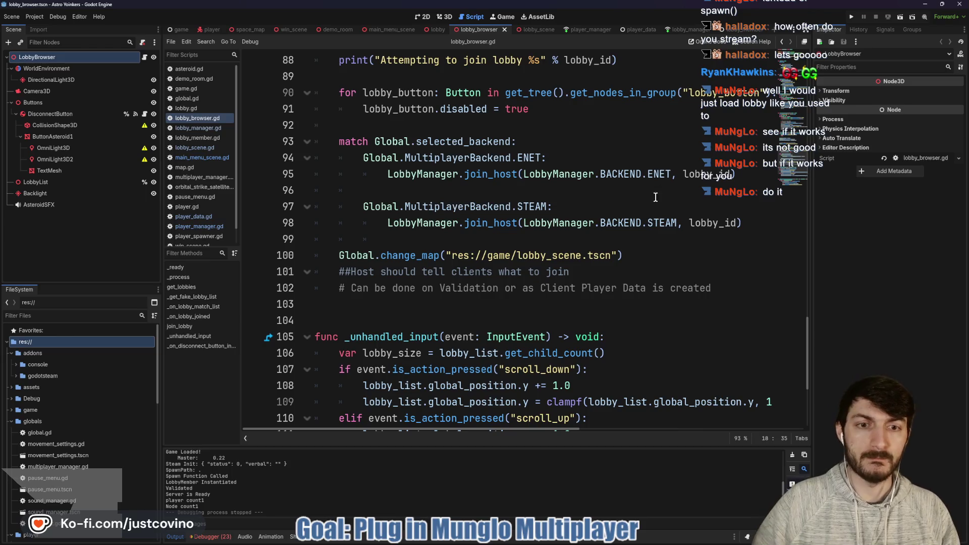
{"action": "mouse_move", "coordinate": [332, 273]}
{"action": "left_mouse_down"}
{"action": "mouse_move", "coordinate": [682, 267]}
{"action": "mouse_move", "coordinate": [746, 292]}
{"action": "left_mouse_up"}
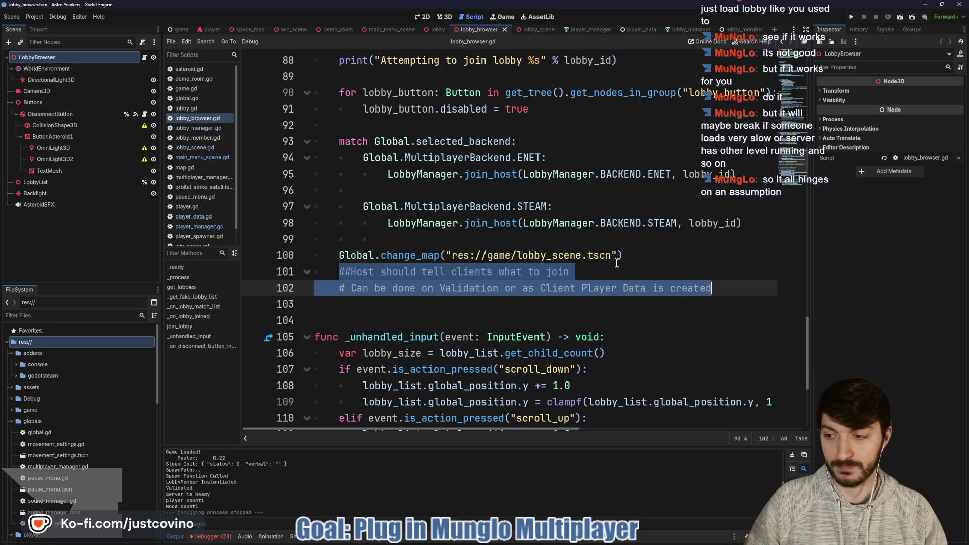
{"action": "mouse_move", "coordinate": [611, 260]}
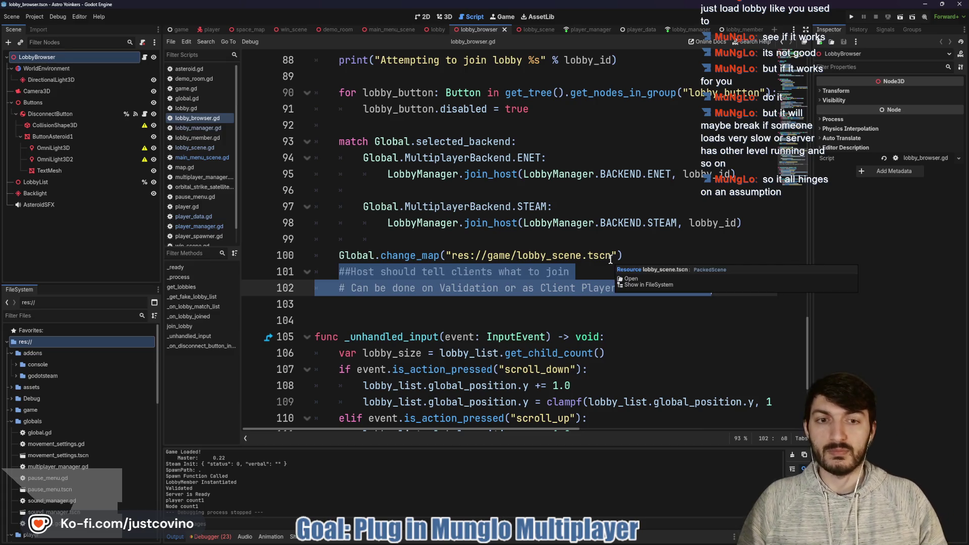
{"action": "left_click", "coordinate": [852, 19]}
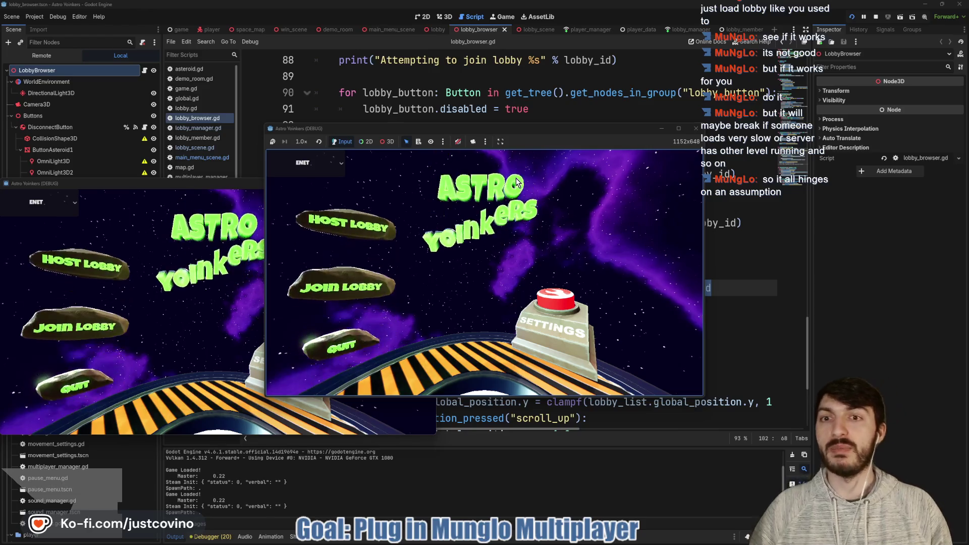
Host a lobby in one game window and join Lobby 55 from the other
{"action": "left_click", "coordinate": [388, 222]}
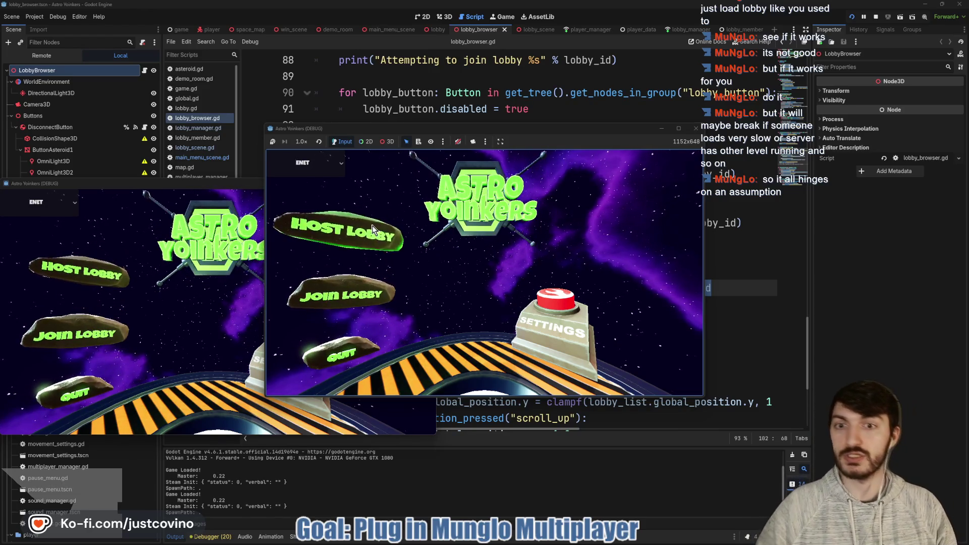
{"action": "left_click", "coordinate": [480, 225]}
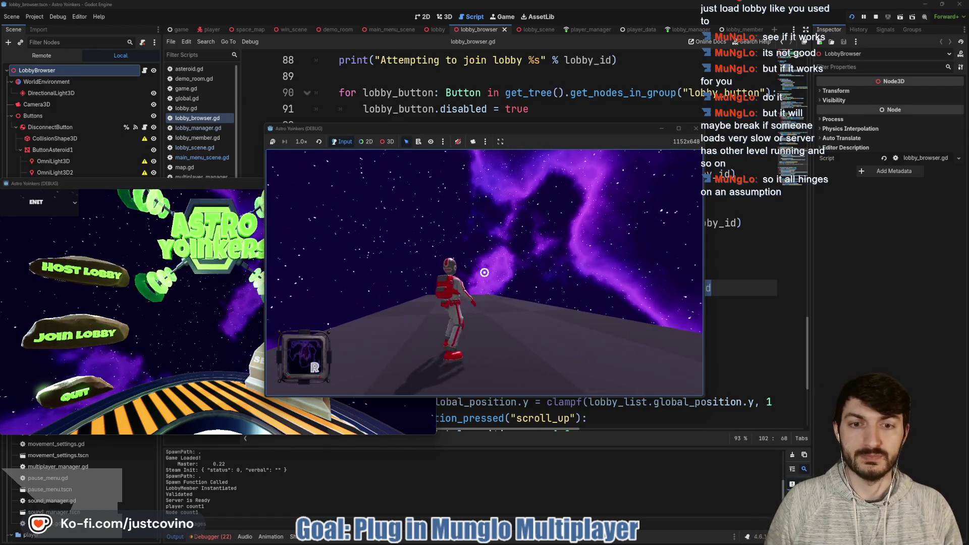
{"action": "key", "text": "super"}
{"action": "key", "text": "Escape"}
{"action": "left_click", "coordinate": [76, 334]}
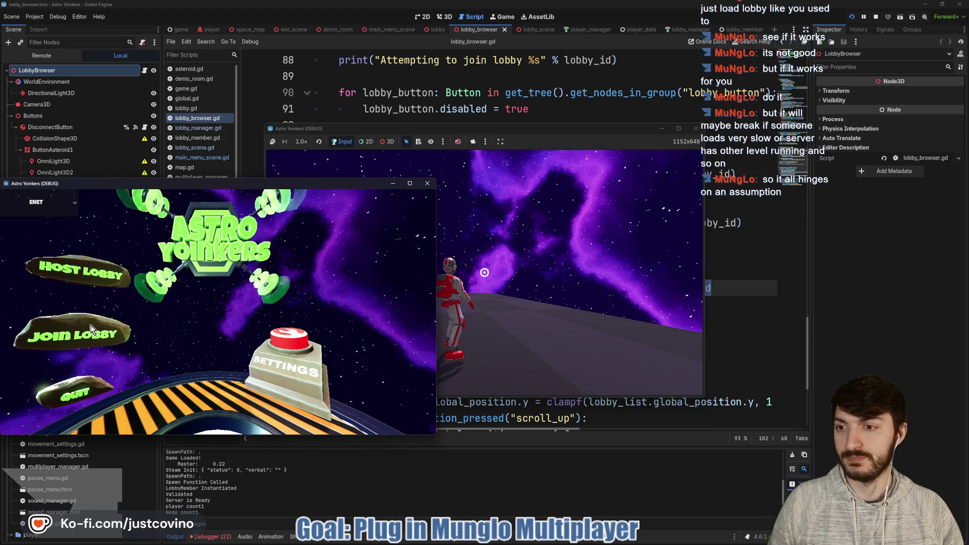
{"action": "left_click", "coordinate": [245, 321]}
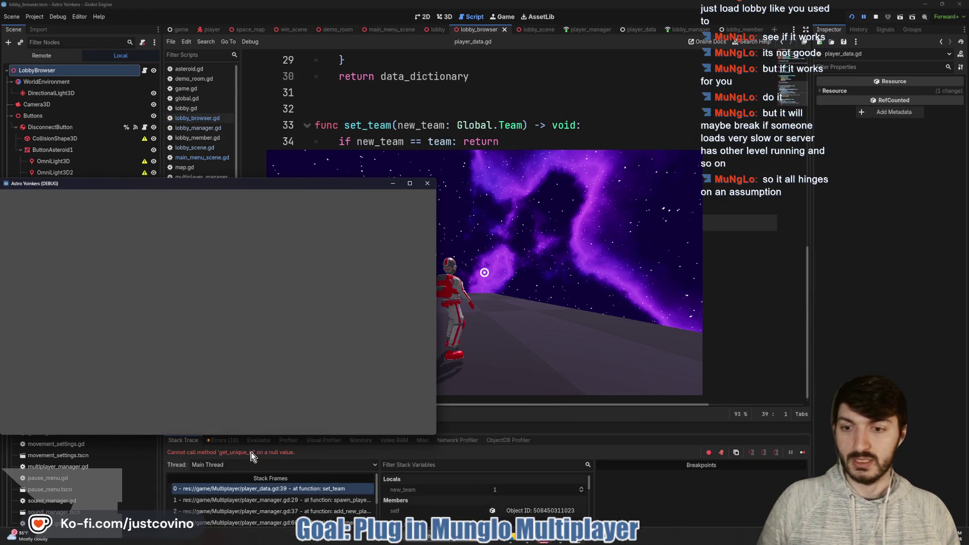
Inspect the null get_unique_id error in player_data.gd, then switch to the Astro Yoinkers Steam page
{"action": "left_click", "coordinate": [251, 453]}
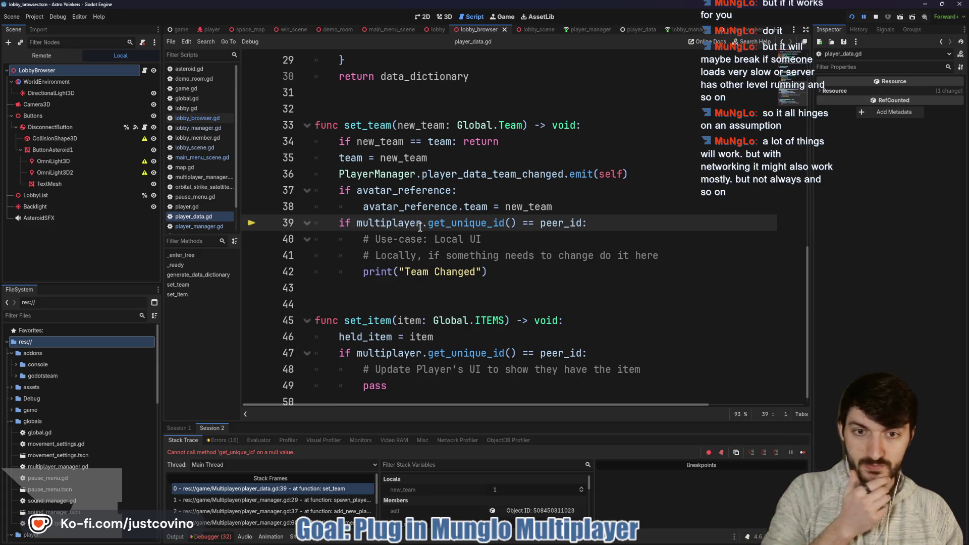
{"action": "mouse_move", "coordinate": [448, 226]}
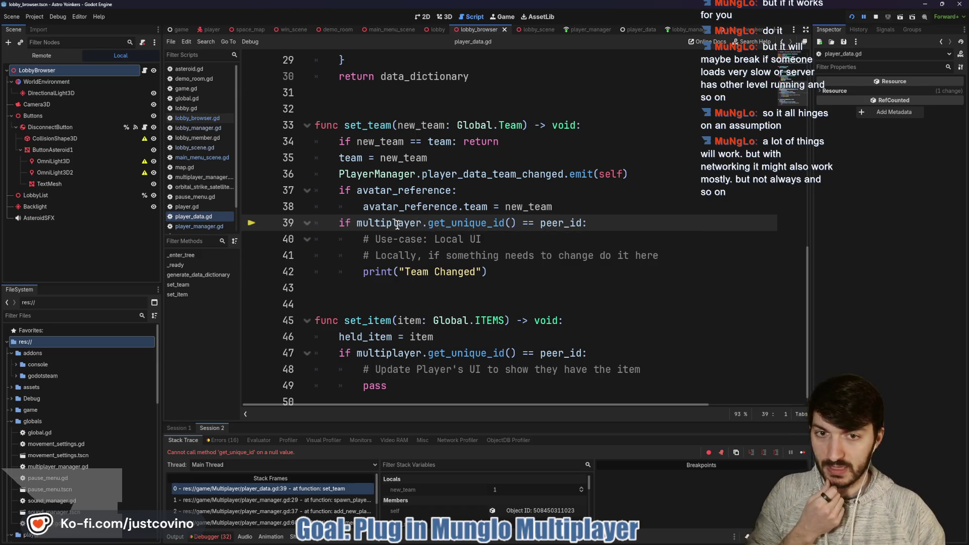
{"action": "mouse_move", "coordinate": [397, 225]}
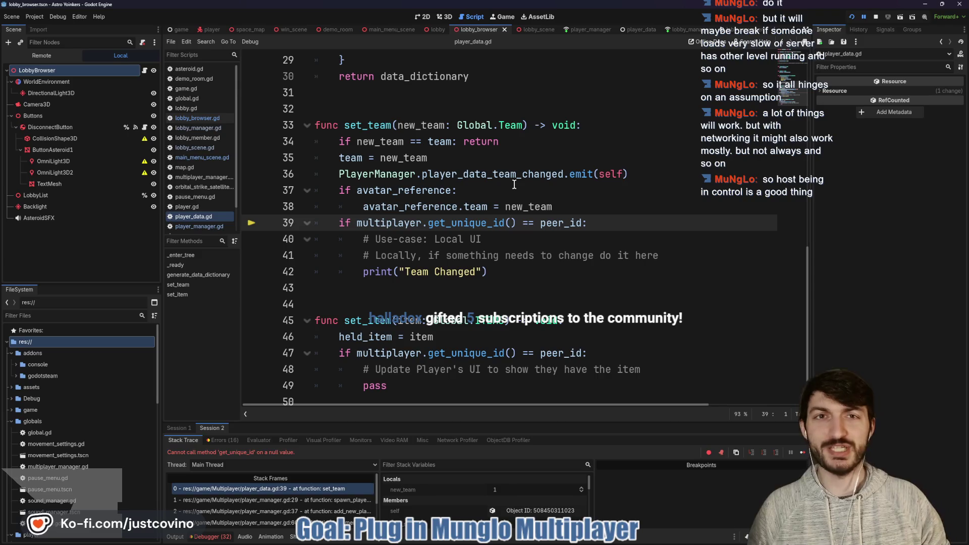
{"action": "left_click", "coordinate": [485, 191]}
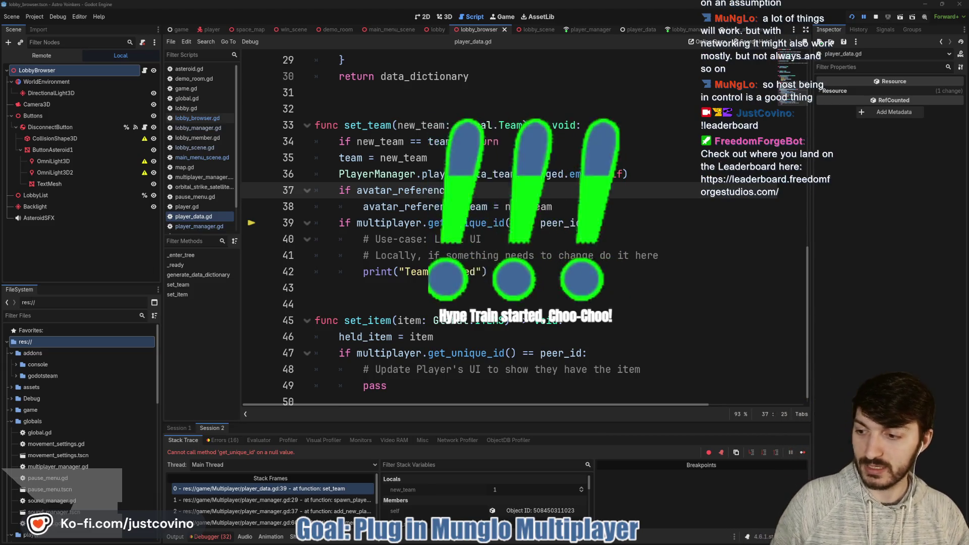
{"action": "key", "text": "alt+Tab"}
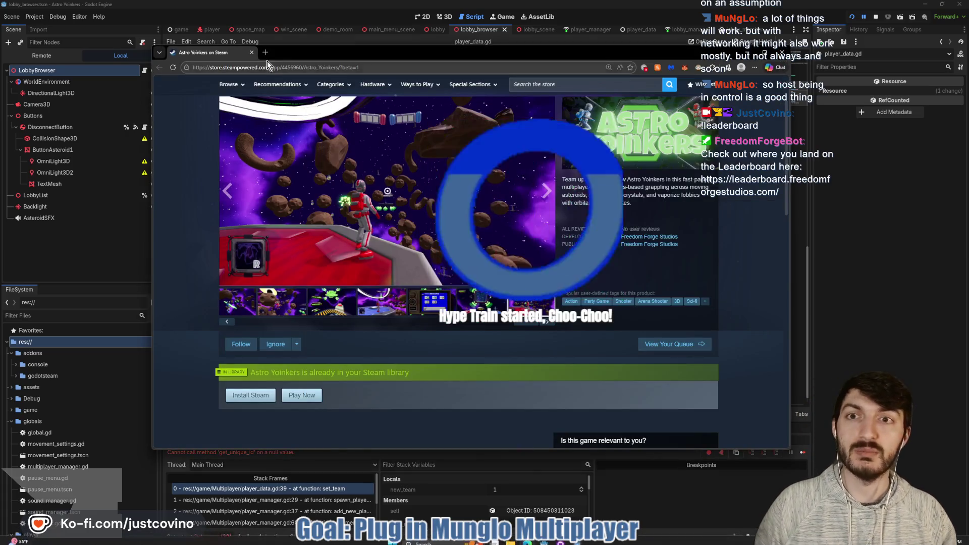
Load leaderboard.freedomforgestudios.com in a new tab and sign in through Twitch
{"action": "left_click", "coordinate": [264, 56]}
{"action": "type", "text": "leaderboard.freedomforgestudios.com"}
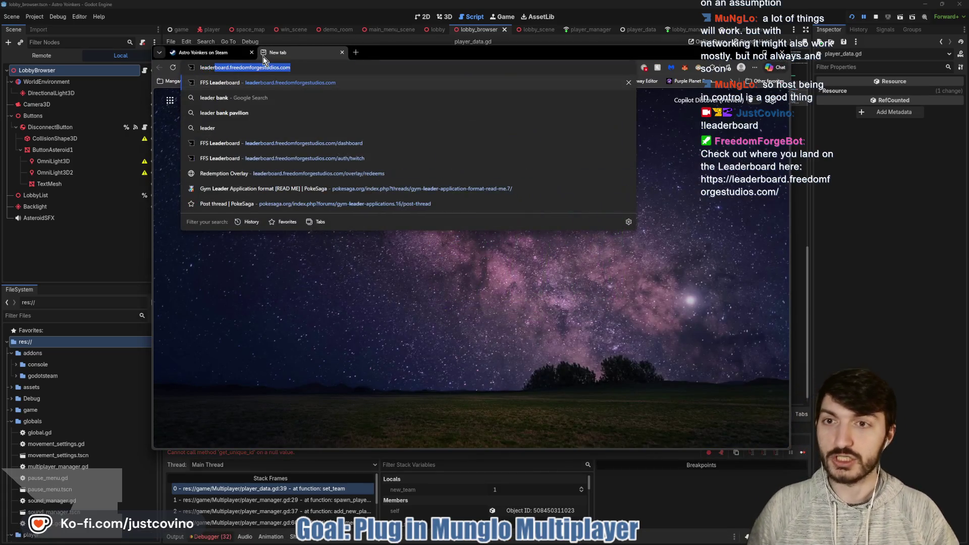
{"action": "key", "text": "Return"}
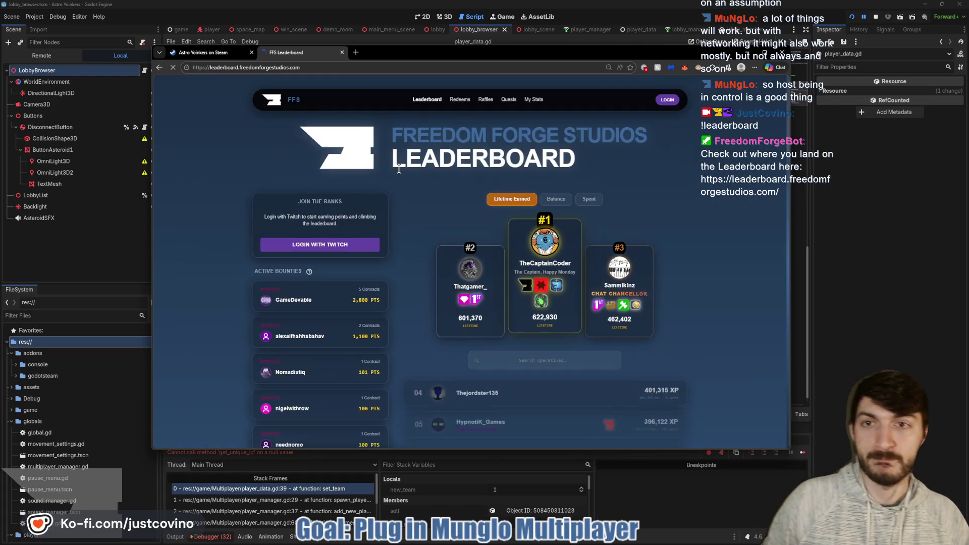
{"action": "left_click", "coordinate": [357, 244]}
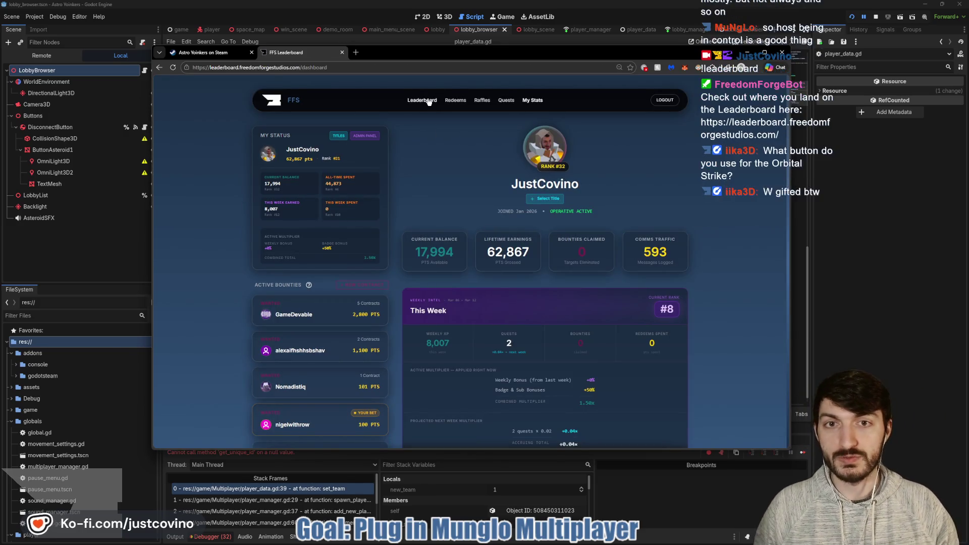
Return to the main leaderboard page and scroll through the rankings
{"action": "left_click", "coordinate": [422, 100]}
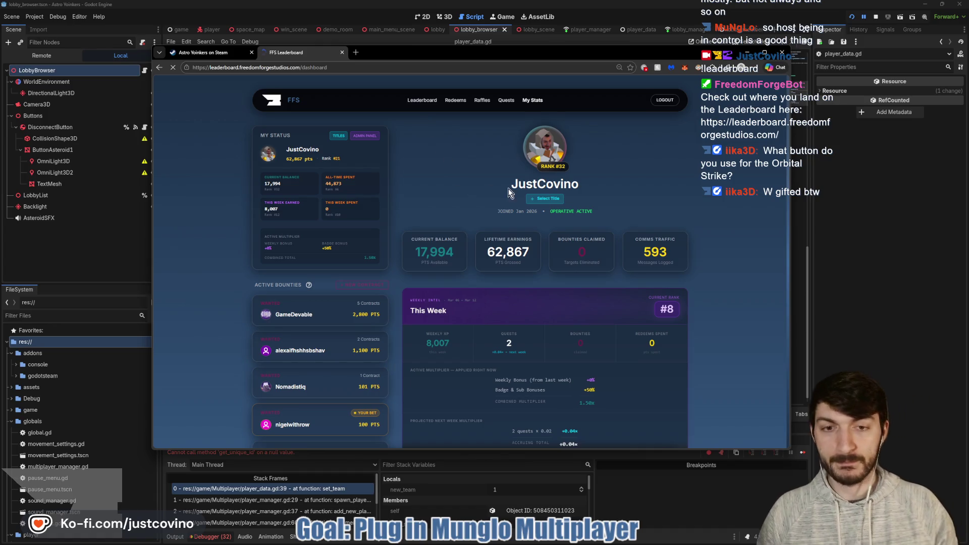
{"action": "scroll", "coordinate": [677, 243], "scroll_direction": "down", "scroll_amount": 1}
{"action": "scroll", "coordinate": [677, 243], "scroll_direction": "down", "scroll_amount": 3}
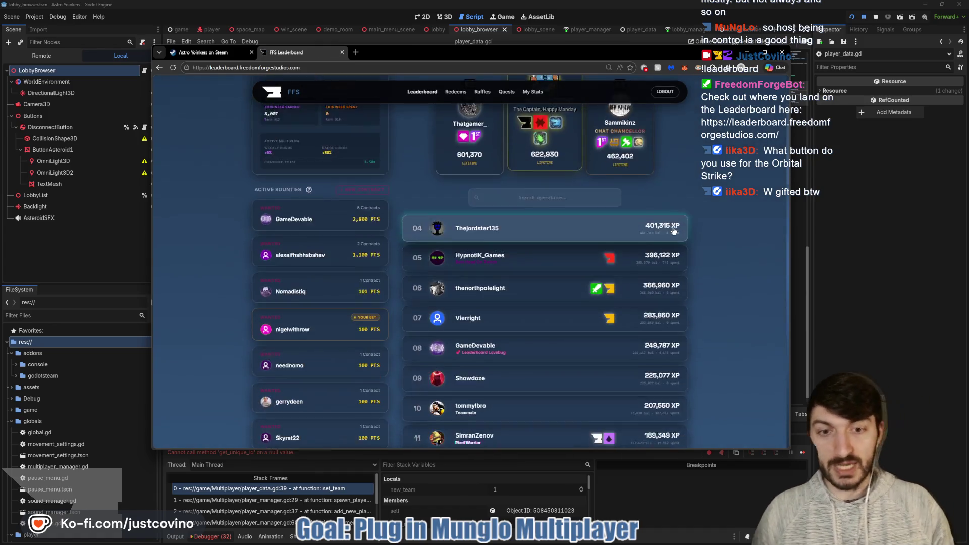
{"action": "scroll", "coordinate": [318, 190], "scroll_direction": "down", "scroll_amount": 10}
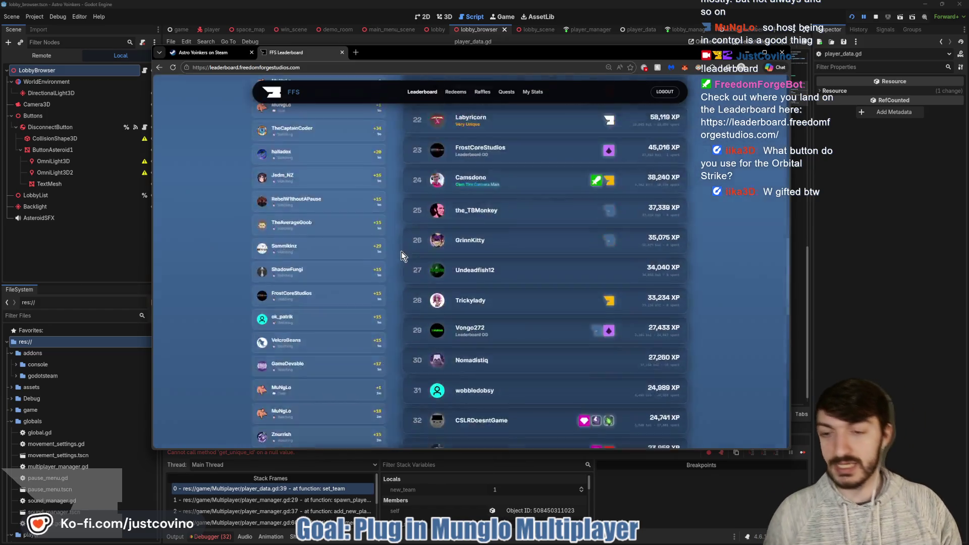
{"action": "scroll", "coordinate": [397, 301], "scroll_direction": "up", "scroll_amount": 2}
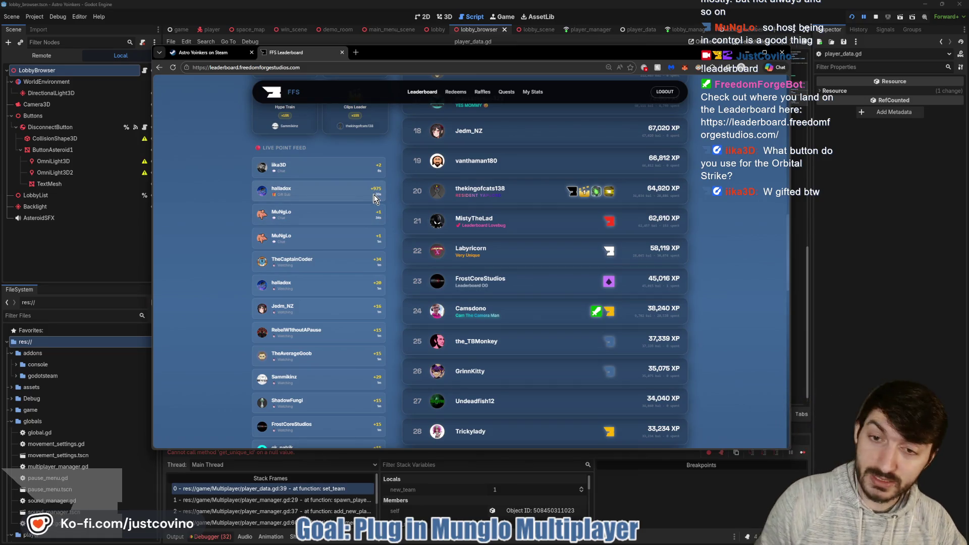
{"action": "scroll", "coordinate": [712, 282], "scroll_direction": "up", "scroll_amount": 2}
{"action": "scroll", "coordinate": [712, 282], "scroll_direction": "up", "scroll_amount": 10}
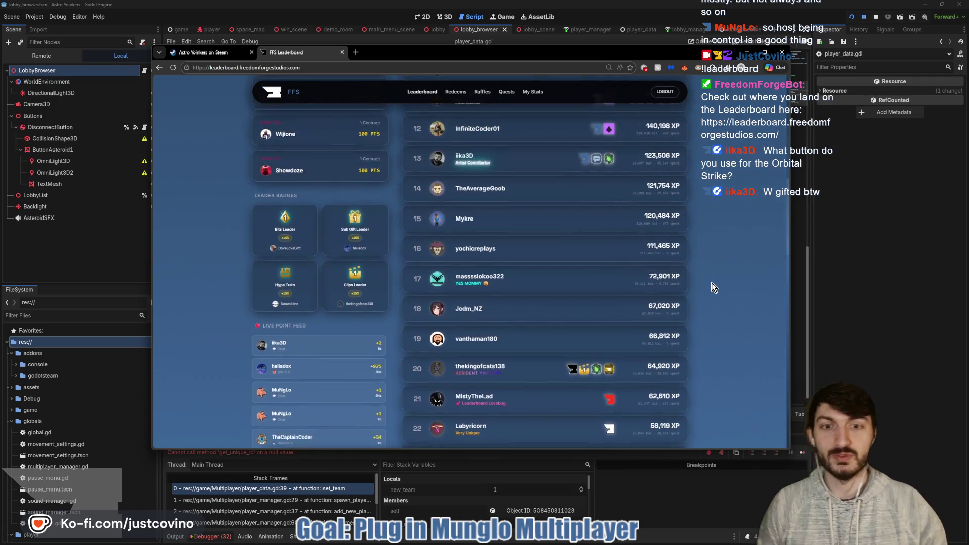
{"action": "scroll", "coordinate": [671, 273], "scroll_direction": "up", "scroll_amount": 2}
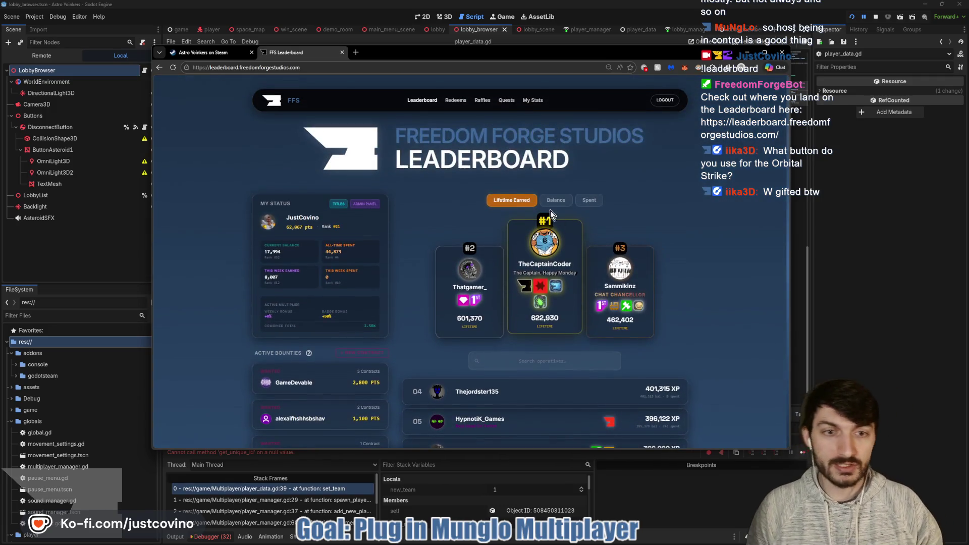
Rank players by Balance for This Week, review the list, then go back to Godot
{"action": "left_click", "coordinate": [512, 200]}
{"action": "left_click", "coordinate": [561, 200]}
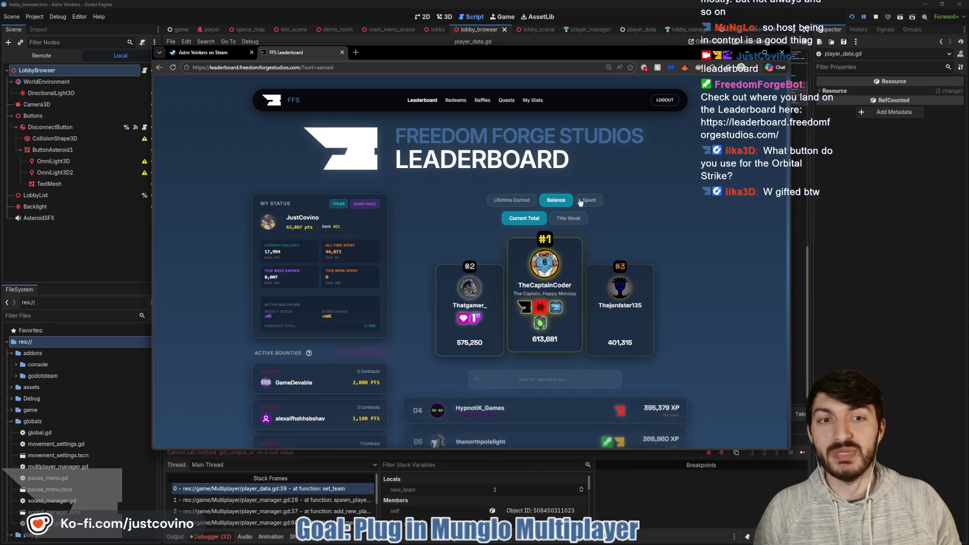
{"action": "left_click", "coordinate": [576, 222]}
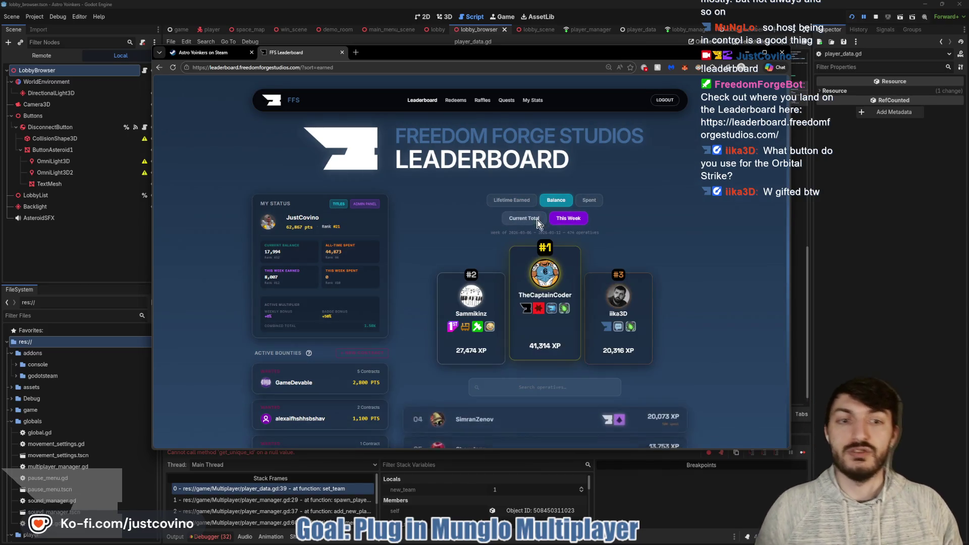
{"action": "scroll", "coordinate": [691, 231], "scroll_direction": "down", "scroll_amount": 3}
{"action": "scroll", "coordinate": [717, 216], "scroll_direction": "down", "scroll_amount": 2}
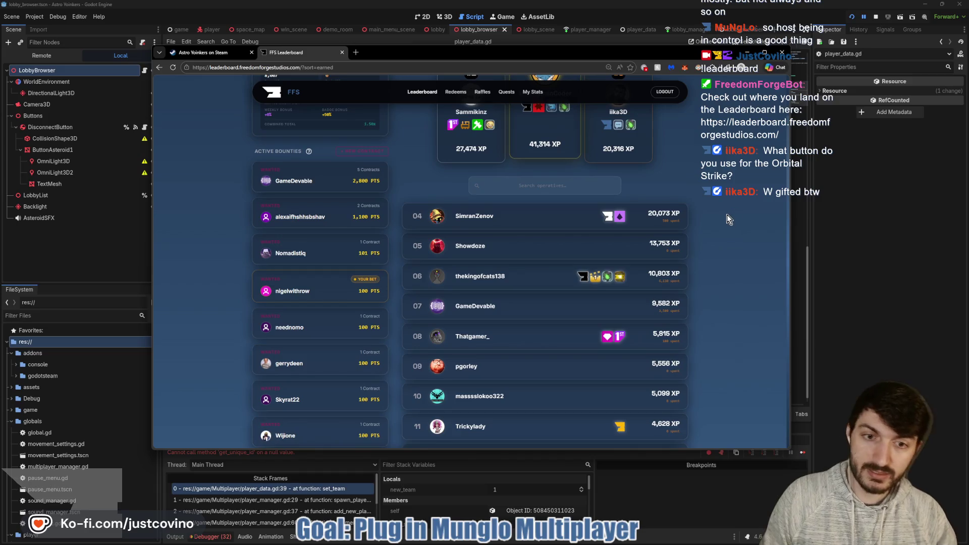
{"action": "scroll", "coordinate": [718, 223], "scroll_direction": "down", "scroll_amount": 8}
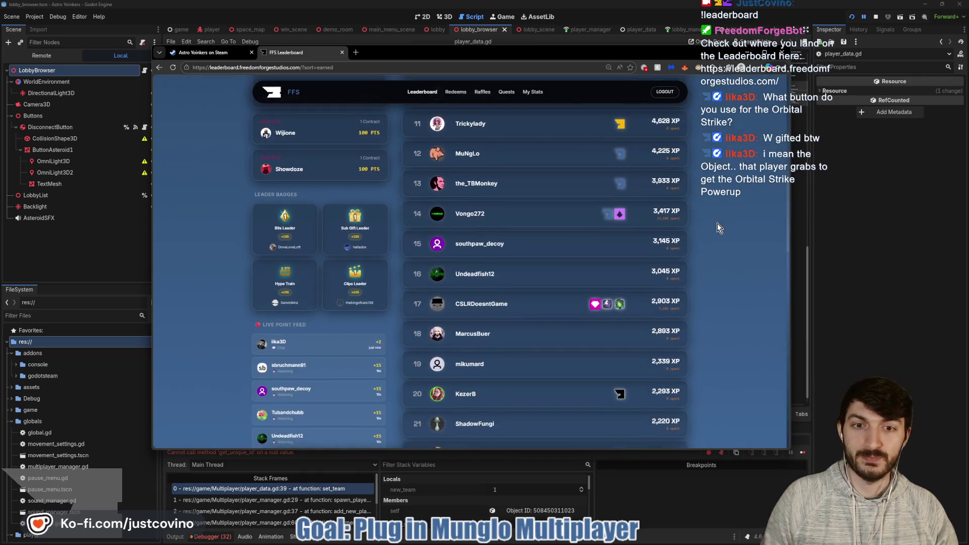
{"action": "scroll", "coordinate": [724, 247], "scroll_direction": "up", "scroll_amount": 8}
{"action": "scroll", "coordinate": [725, 253], "scroll_direction": "up", "scroll_amount": 1}
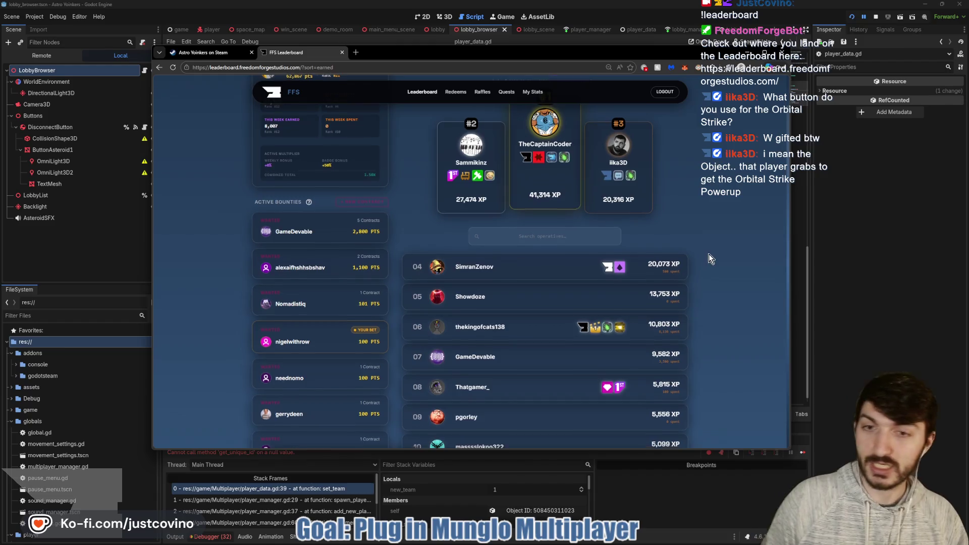
{"action": "scroll", "coordinate": [709, 254], "scroll_direction": "up", "scroll_amount": 3}
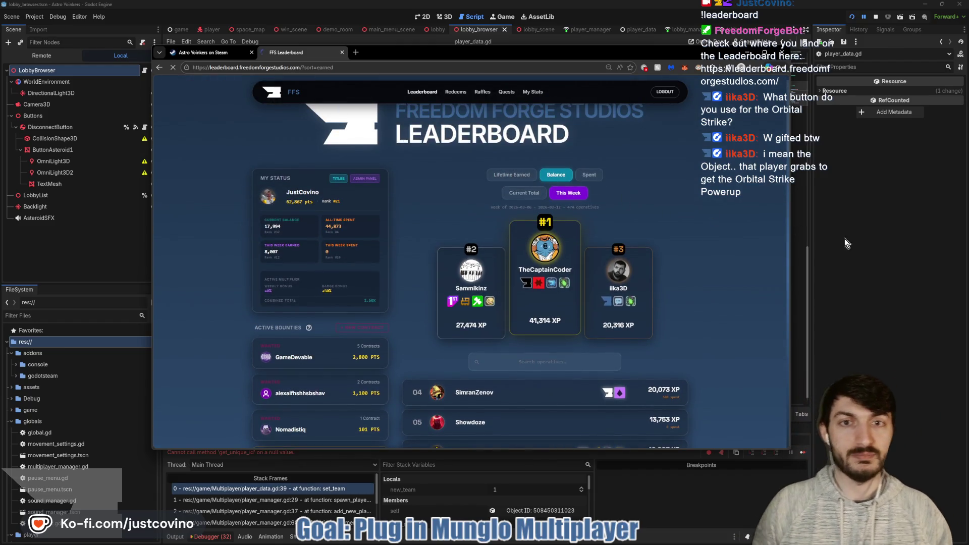
{"action": "left_click", "coordinate": [862, 249]}
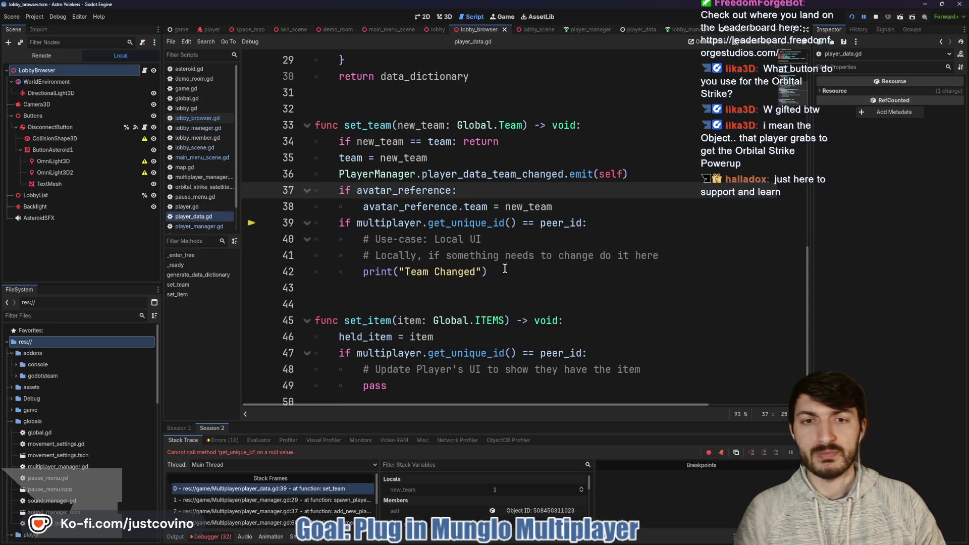
Select the get_unique_id call on line 39 and inspect the surrounding code
{"action": "double_click", "coordinate": [461, 222]}
{"action": "mouse_move", "coordinate": [464, 223]}
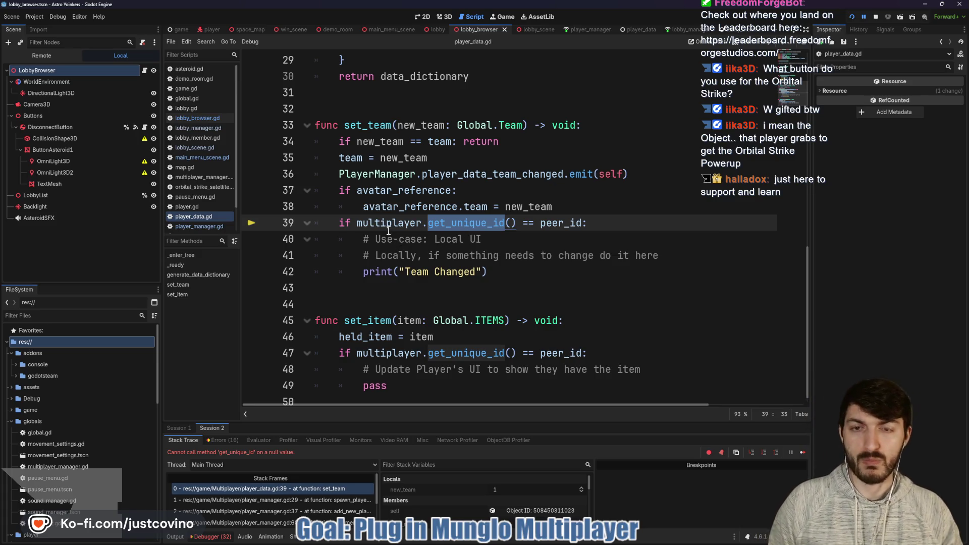
{"action": "mouse_move", "coordinate": [385, 228]}
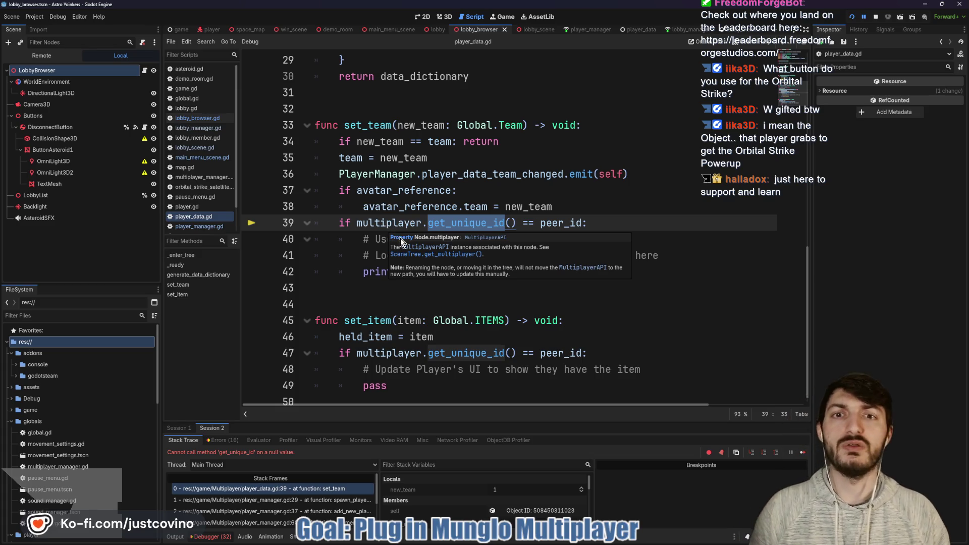
{"action": "scroll", "coordinate": [426, 208], "scroll_direction": "up", "scroll_amount": 1}
{"action": "scroll", "coordinate": [429, 254], "scroll_direction": "up", "scroll_amount": 8}
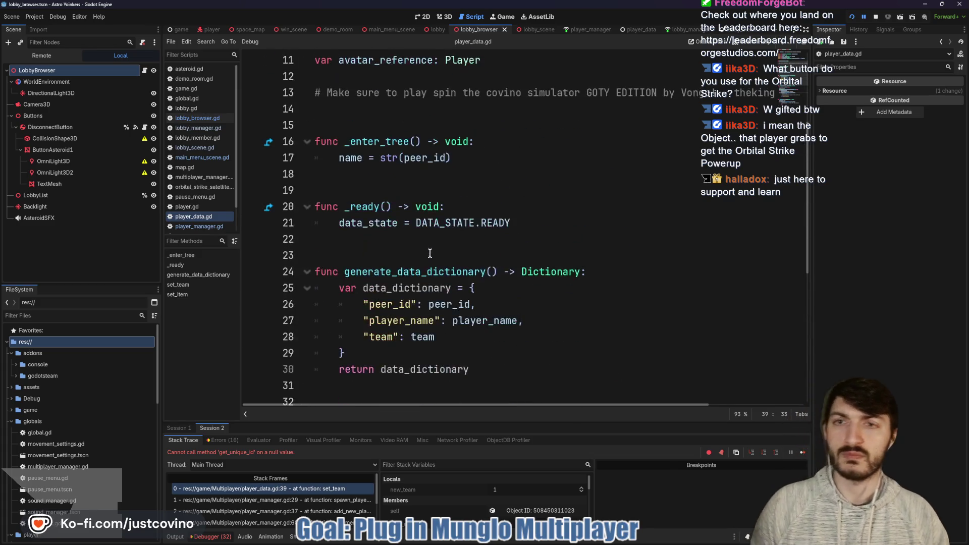
{"action": "scroll", "coordinate": [427, 252], "scroll_direction": "down", "scroll_amount": 9}
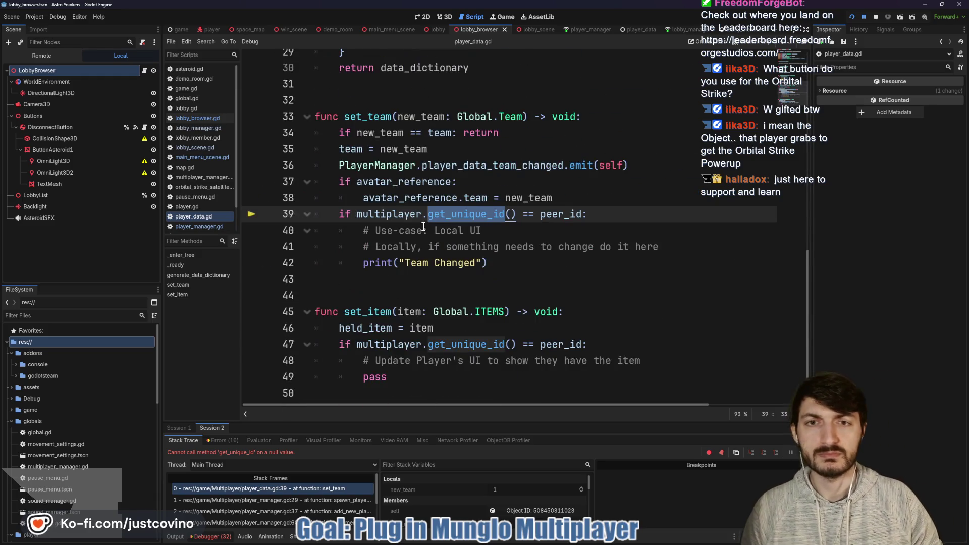
{"action": "mouse_move", "coordinate": [412, 215]}
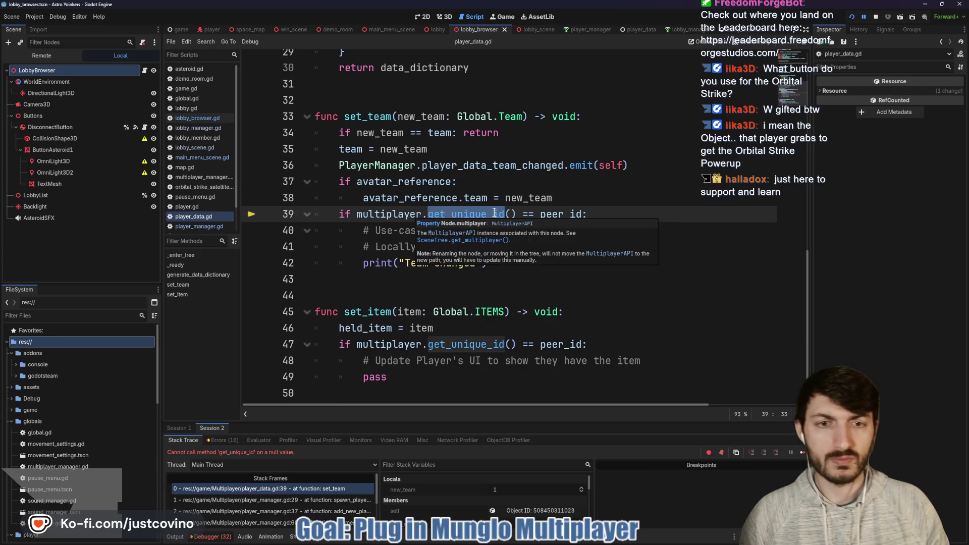
Retype multiplayer.get_unique_id() on line 39 via autocomplete, then view the Remote scene tree
{"action": "left_click_drag", "start_coordinate": [516, 214], "coordinate": [357, 215]}
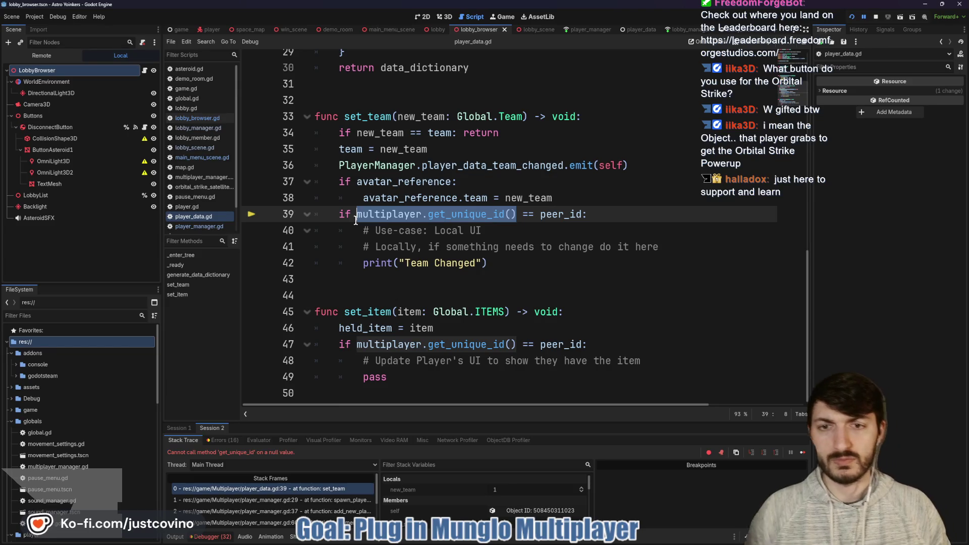
{"action": "type", "text": "mu"}
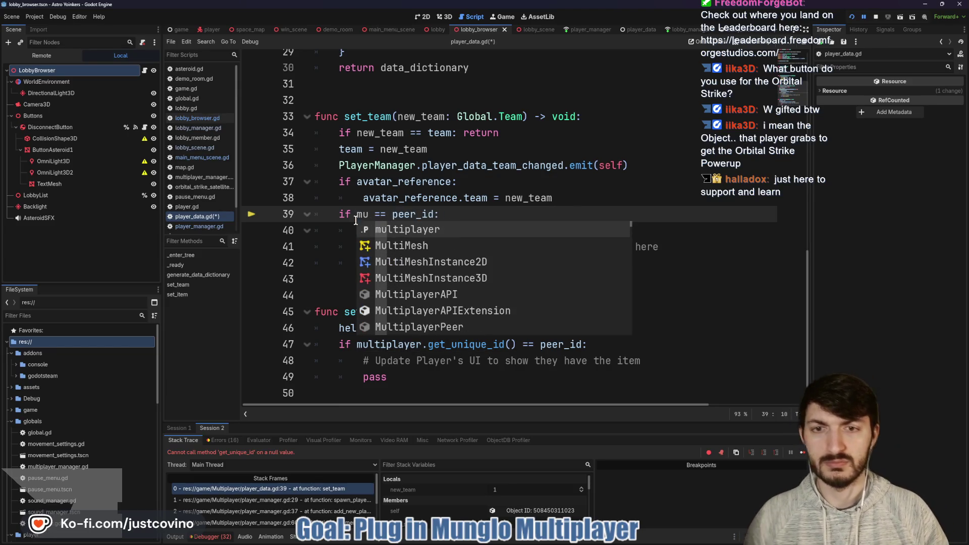
{"action": "key", "text": "Return"}
{"action": "type", "text": ".get_uni"}
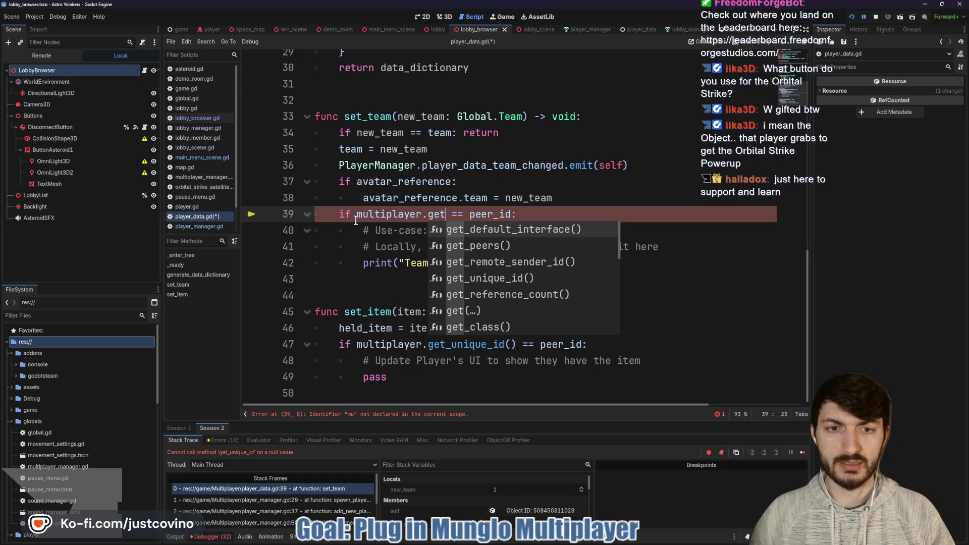
{"action": "key", "text": "Return"}
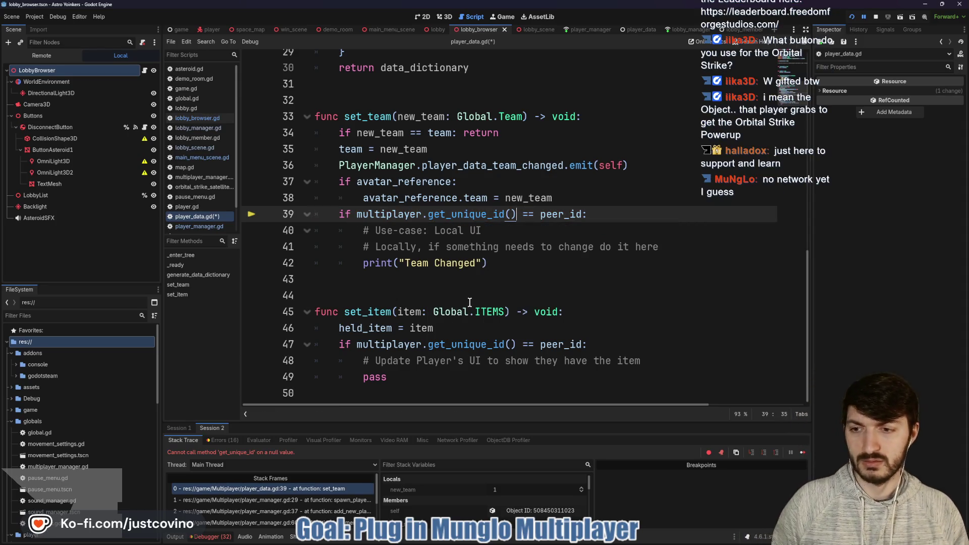
{"action": "left_click", "coordinate": [53, 57]}
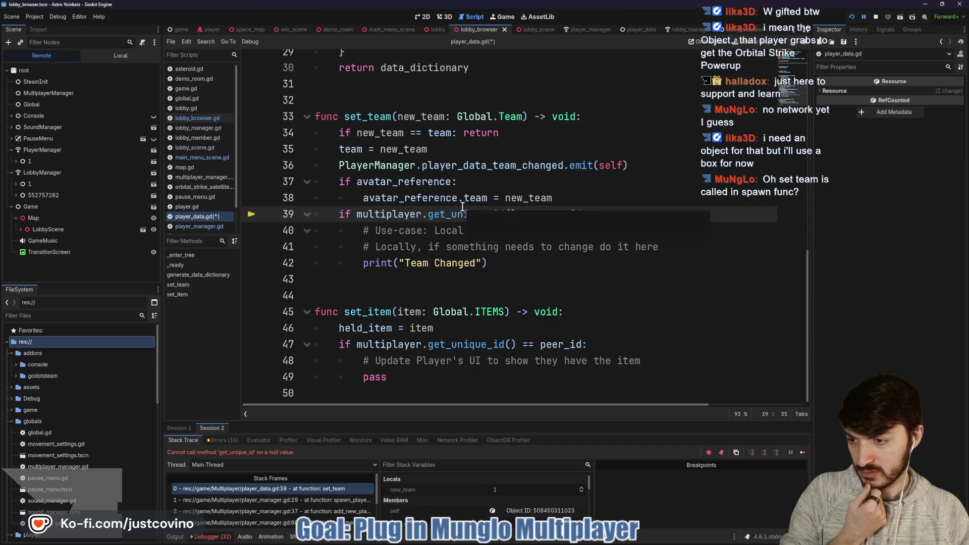
Scroll through player_data.gd and select the set_team function name
{"action": "scroll", "coordinate": [472, 221], "scroll_direction": "up", "scroll_amount": 4}
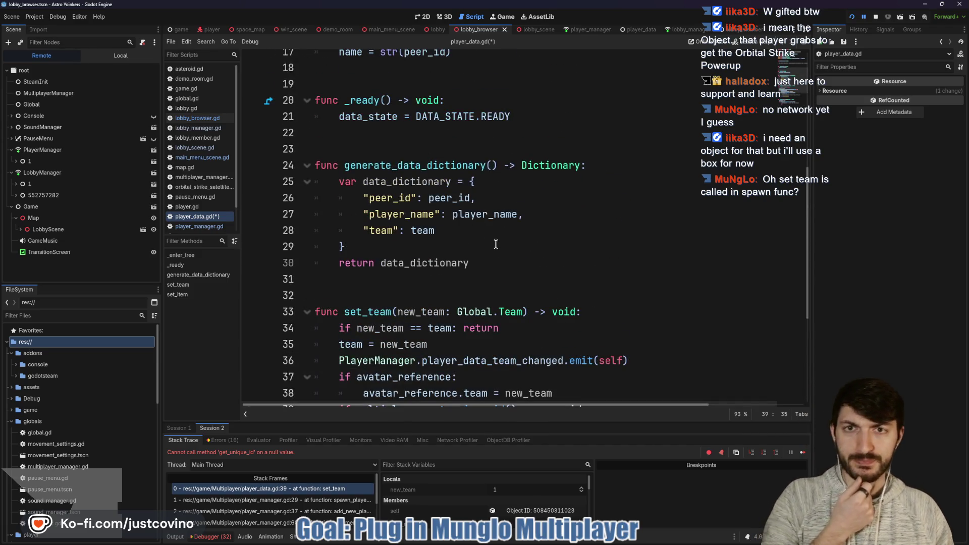
{"action": "scroll", "coordinate": [495, 244], "scroll_direction": "up", "scroll_amount": 5}
{"action": "scroll", "coordinate": [484, 250], "scroll_direction": "down", "scroll_amount": 4}
{"action": "scroll", "coordinate": [473, 249], "scroll_direction": "down", "scroll_amount": 4}
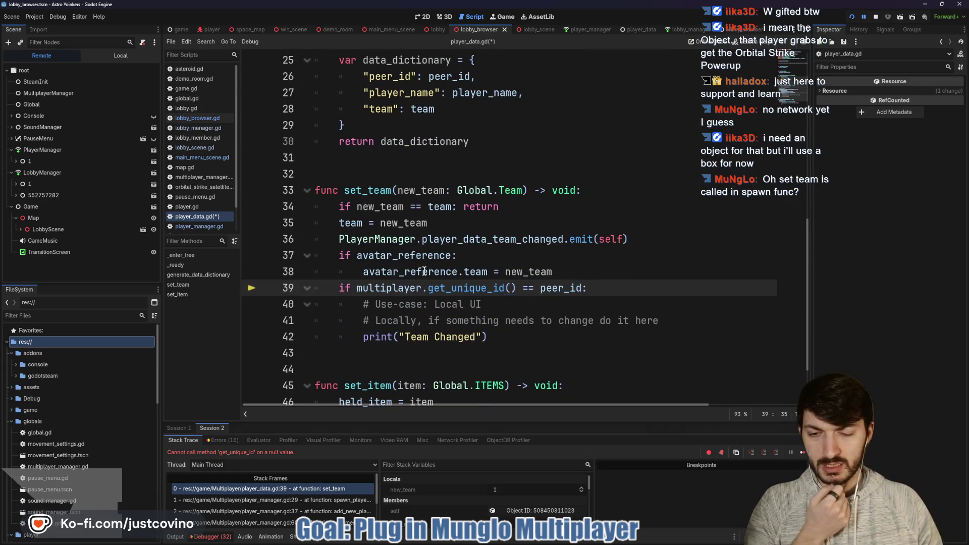
{"action": "scroll", "coordinate": [413, 308], "scroll_direction": "down", "scroll_amount": 1}
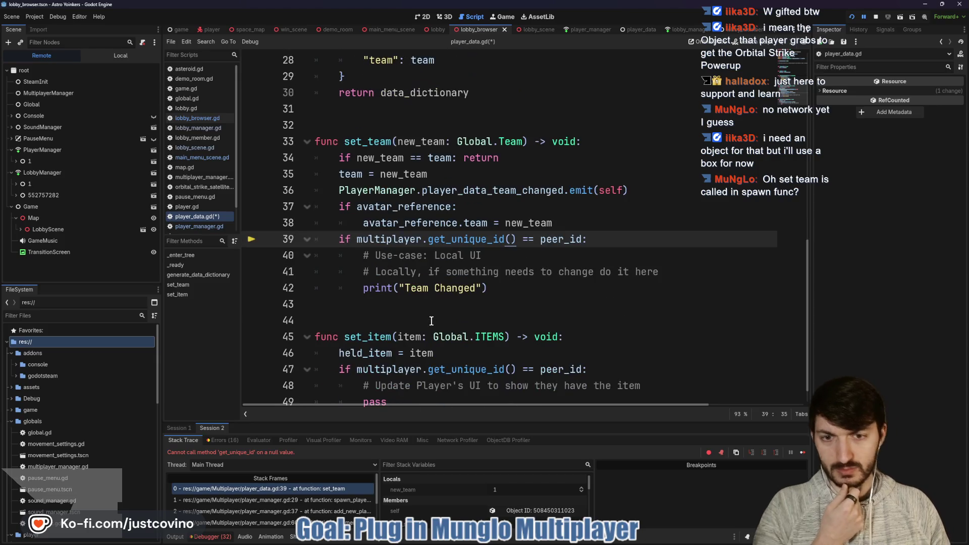
{"action": "double_click", "coordinate": [366, 141]}
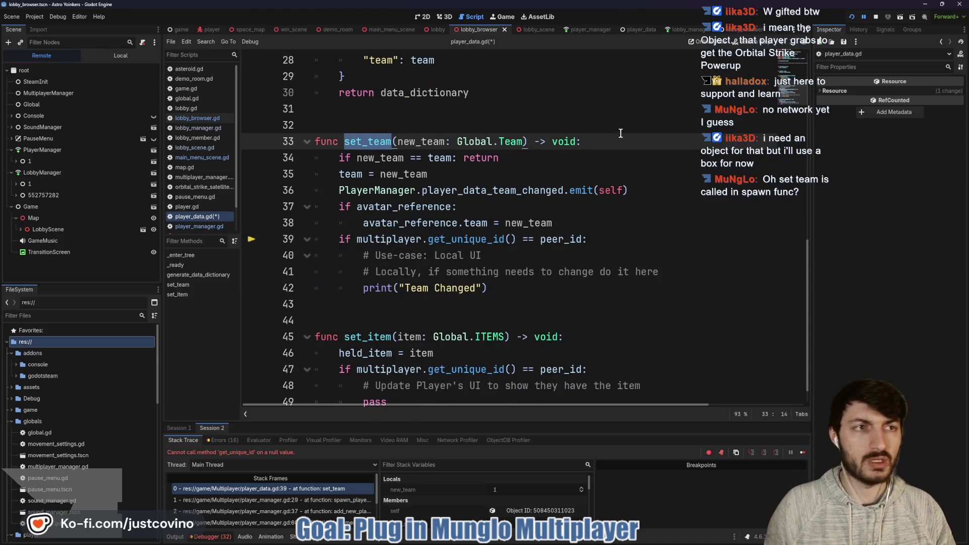
Check the spawn_player_data caller, return to the set_team frame, then switch to the leaderboard browser
{"action": "left_click", "coordinate": [337, 500]}
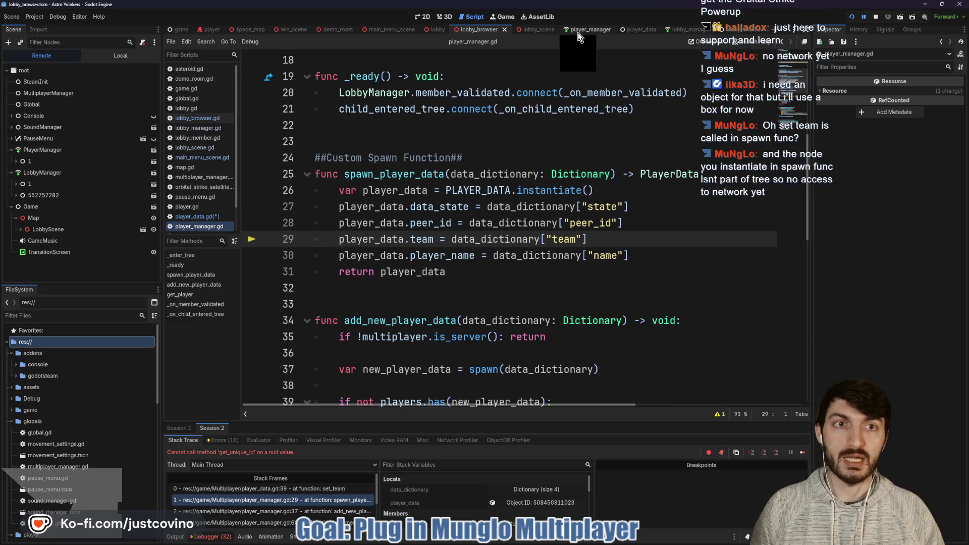
{"action": "left_click", "coordinate": [323, 489]}
{"action": "scroll", "coordinate": [474, 279], "scroll_direction": "up", "scroll_amount": 7}
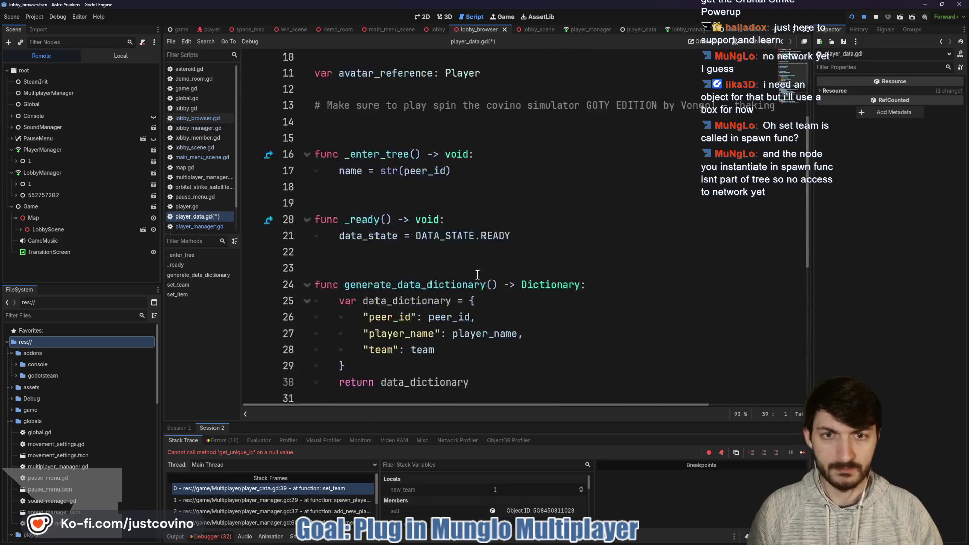
{"action": "scroll", "coordinate": [460, 296], "scroll_direction": "up", "scroll_amount": 3}
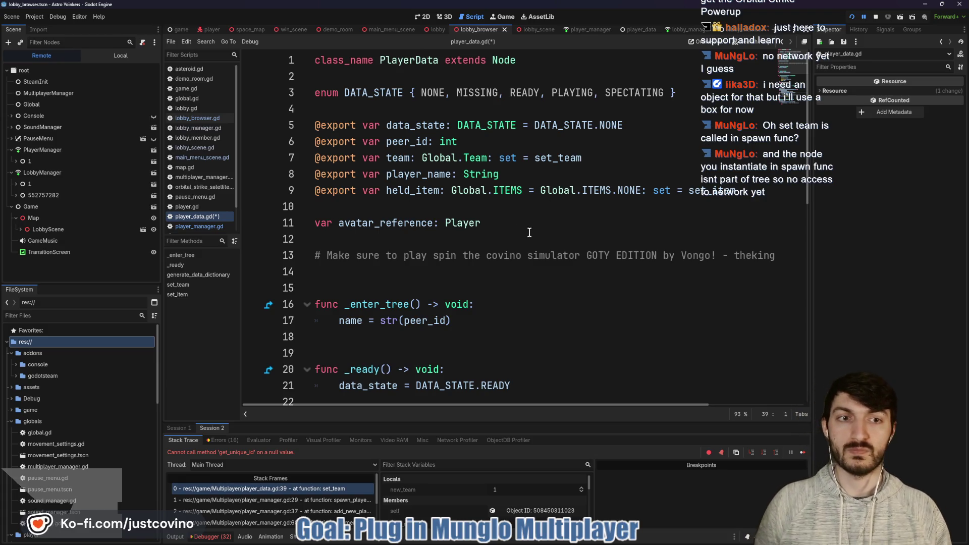
{"action": "scroll", "coordinate": [531, 225], "scroll_direction": "down", "scroll_amount": 8}
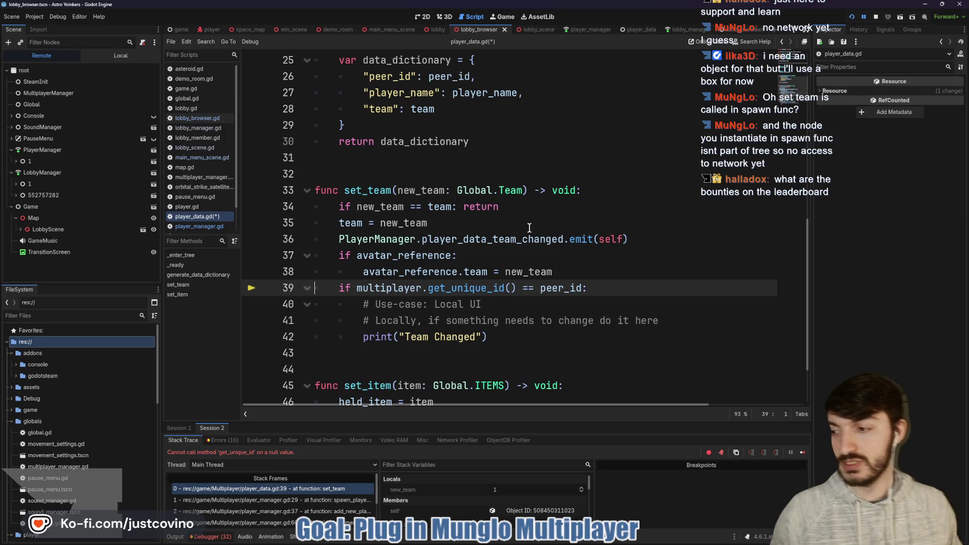
{"action": "key", "text": "alt+Tab"}
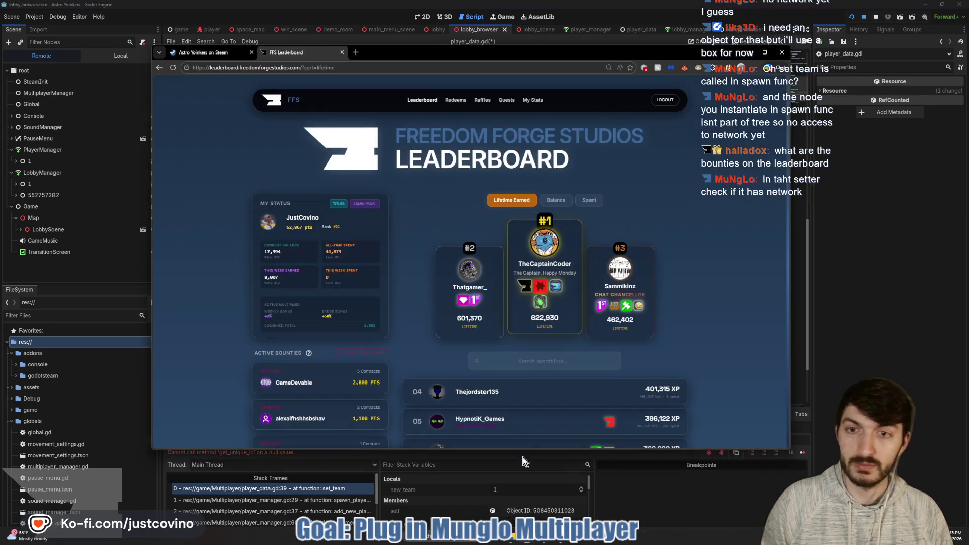
{"action": "left_click", "coordinate": [426, 101]}
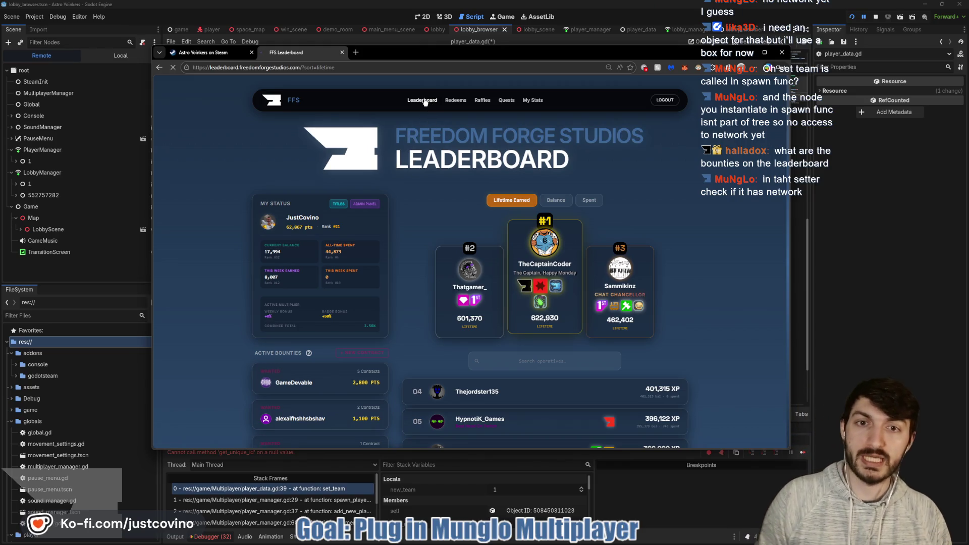
{"action": "scroll", "coordinate": [454, 223], "scroll_direction": "down", "scroll_amount": 3}
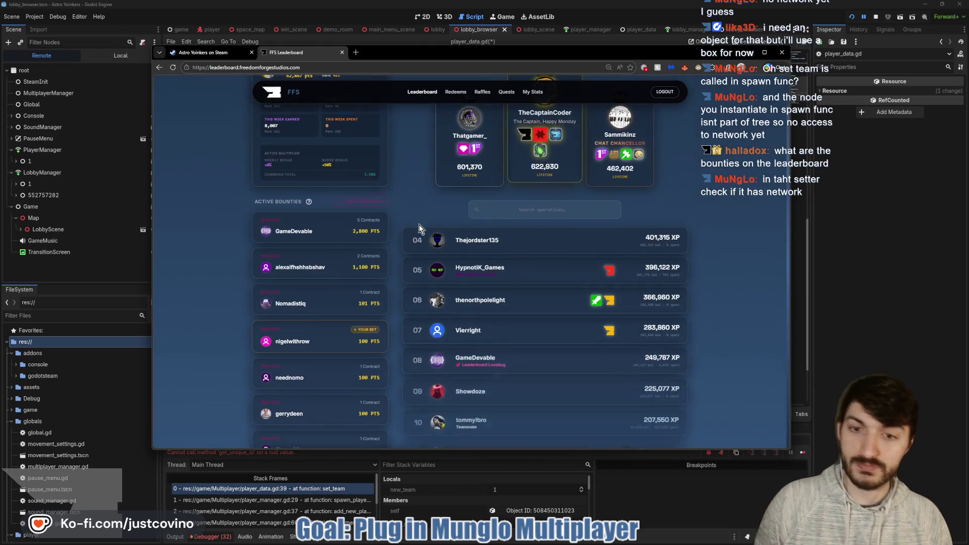
{"action": "left_click", "coordinate": [317, 233]}
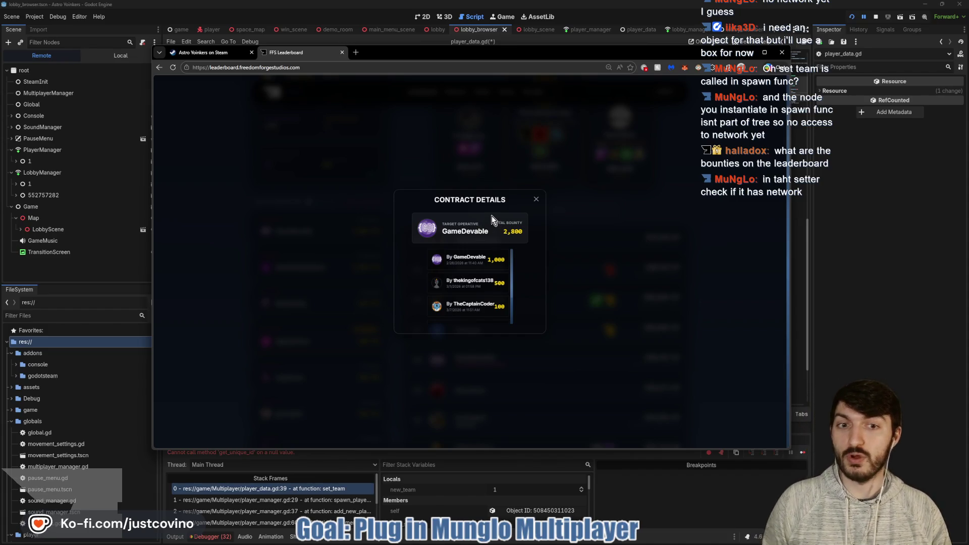
{"action": "left_click_drag", "start_coordinate": [486, 213], "coordinate": [533, 249]}
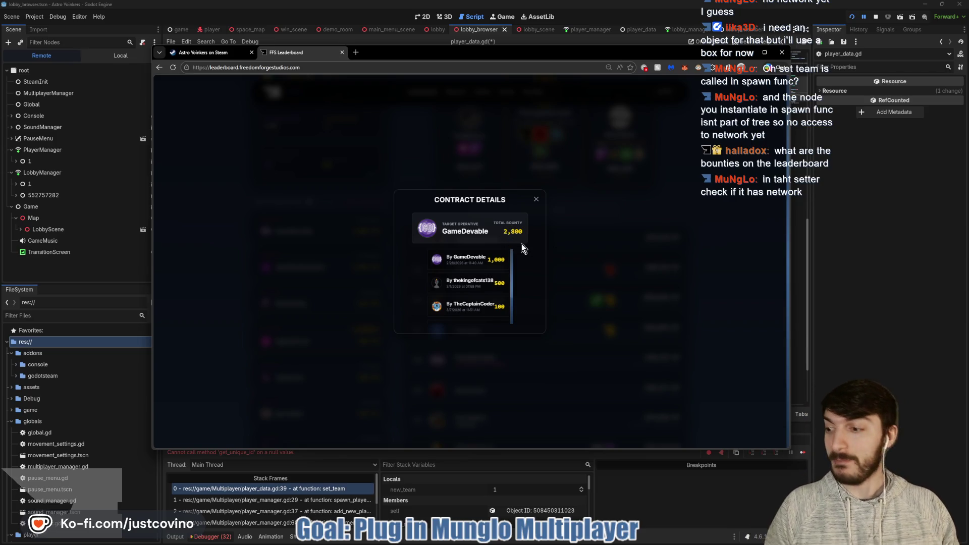
{"action": "left_click", "coordinate": [537, 202]}
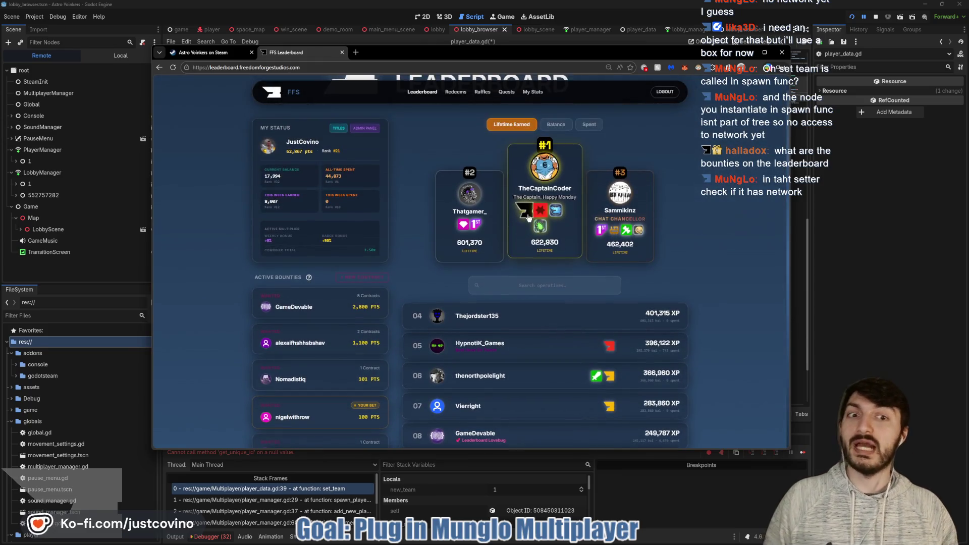
{"action": "left_click", "coordinate": [527, 216]}
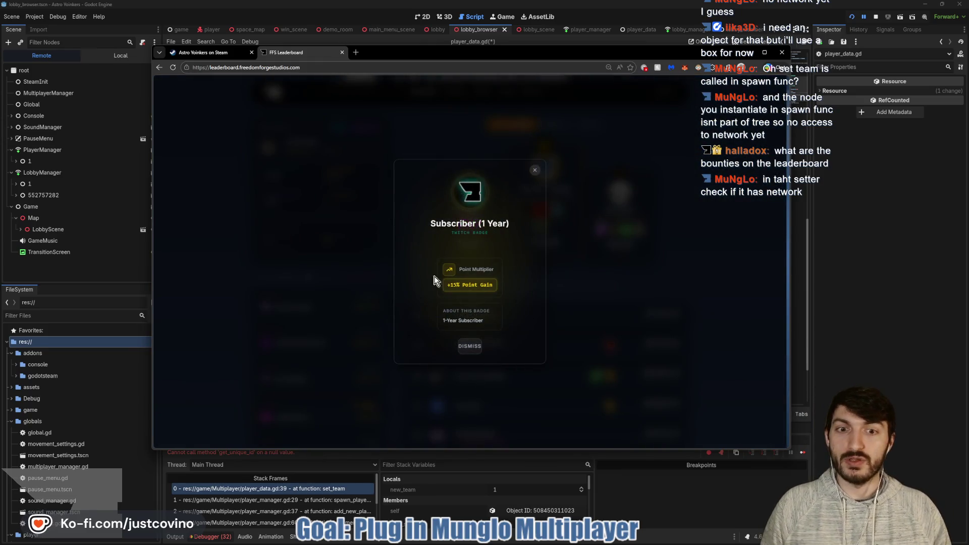
{"action": "left_click", "coordinate": [534, 171]}
{"action": "left_click", "coordinate": [538, 216]}
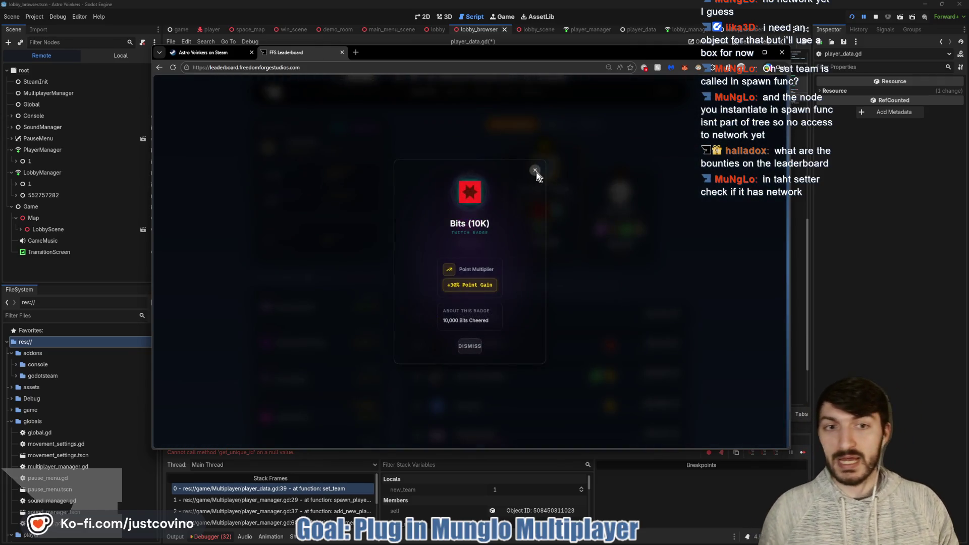
{"action": "left_click", "coordinate": [536, 172]}
{"action": "left_click", "coordinate": [560, 215]}
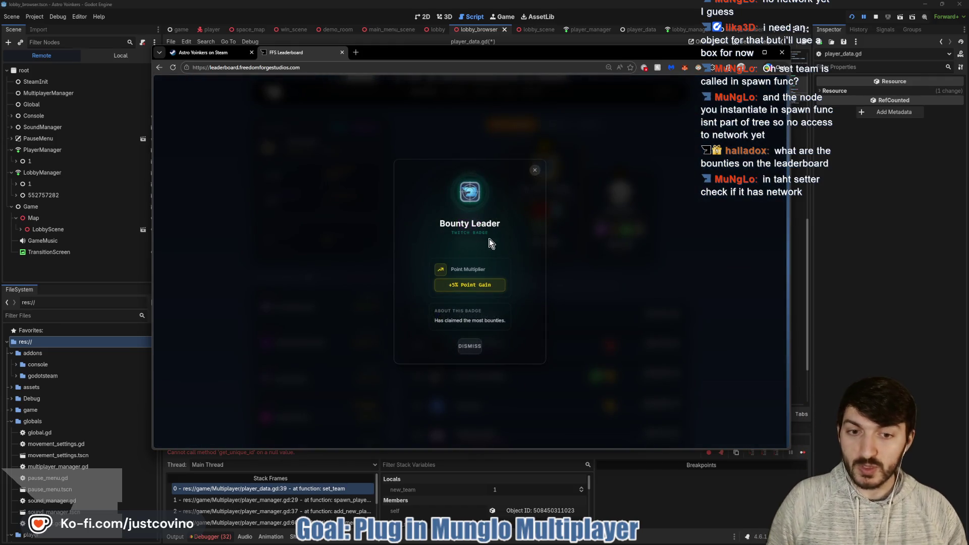
{"action": "left_click", "coordinate": [474, 348]}
{"action": "left_click", "coordinate": [541, 227]}
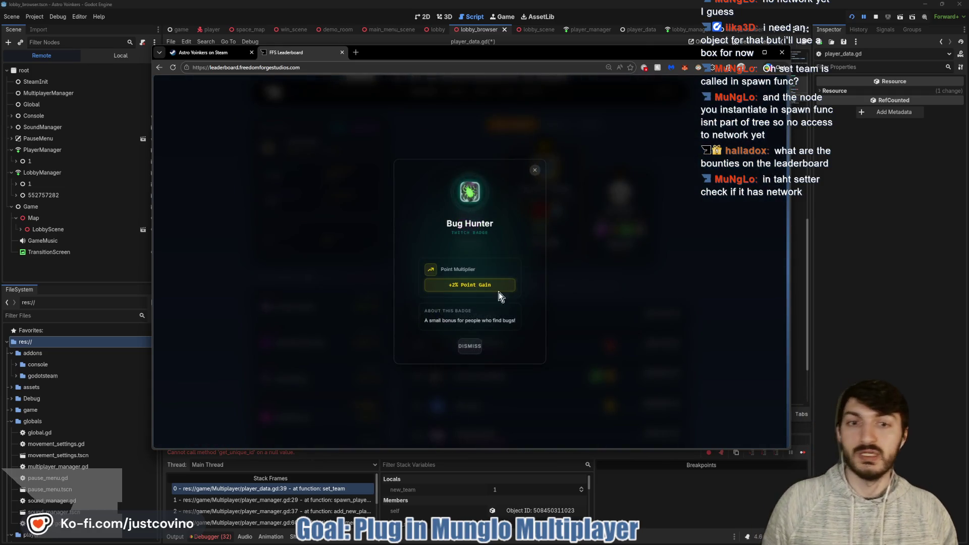
{"action": "left_click", "coordinate": [463, 345]}
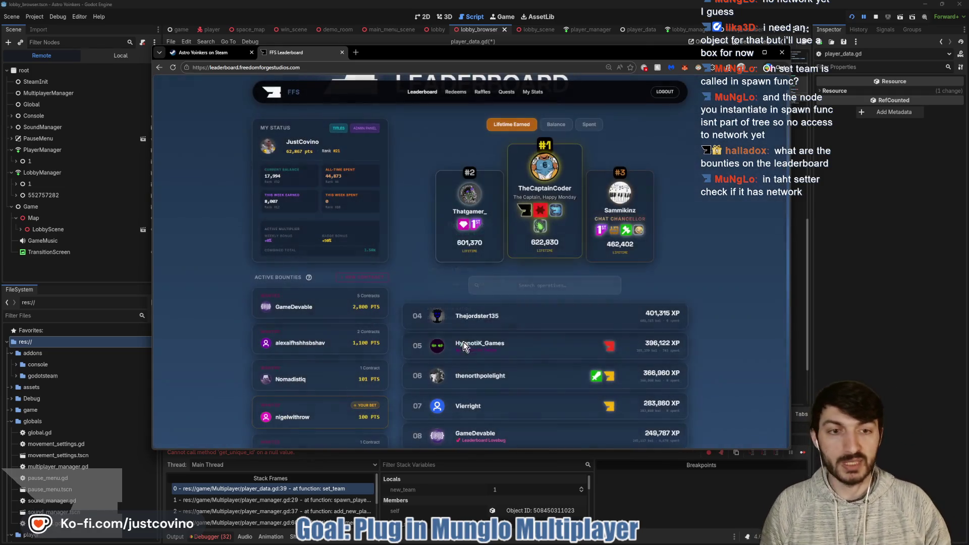
{"action": "left_click", "coordinate": [639, 234]}
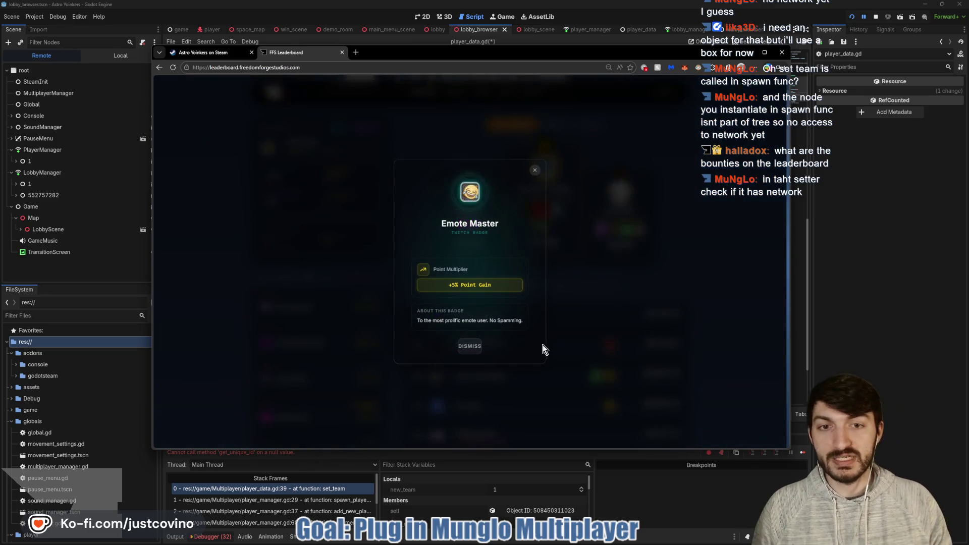
{"action": "left_click", "coordinate": [473, 349]}
{"action": "scroll", "coordinate": [571, 268], "scroll_direction": "down", "scroll_amount": 5}
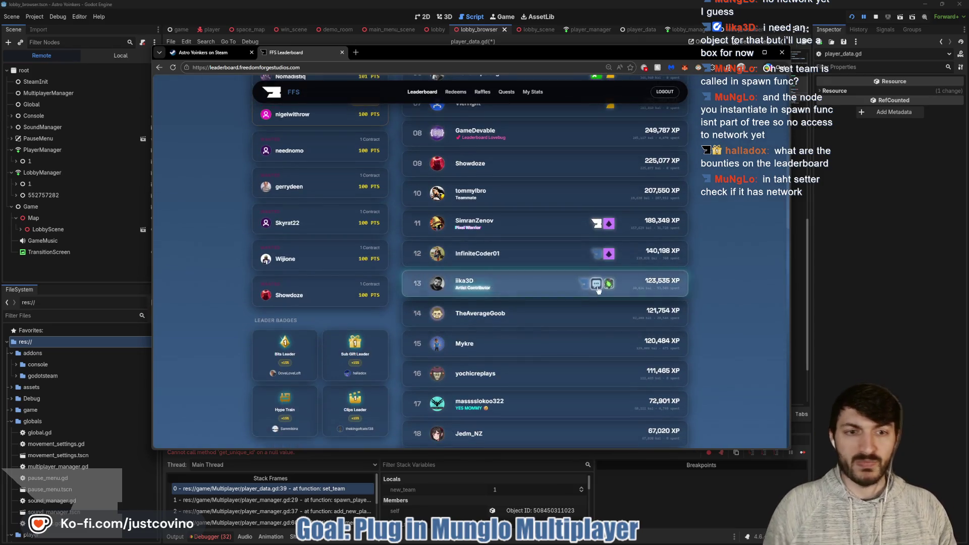
{"action": "left_click", "coordinate": [598, 289]}
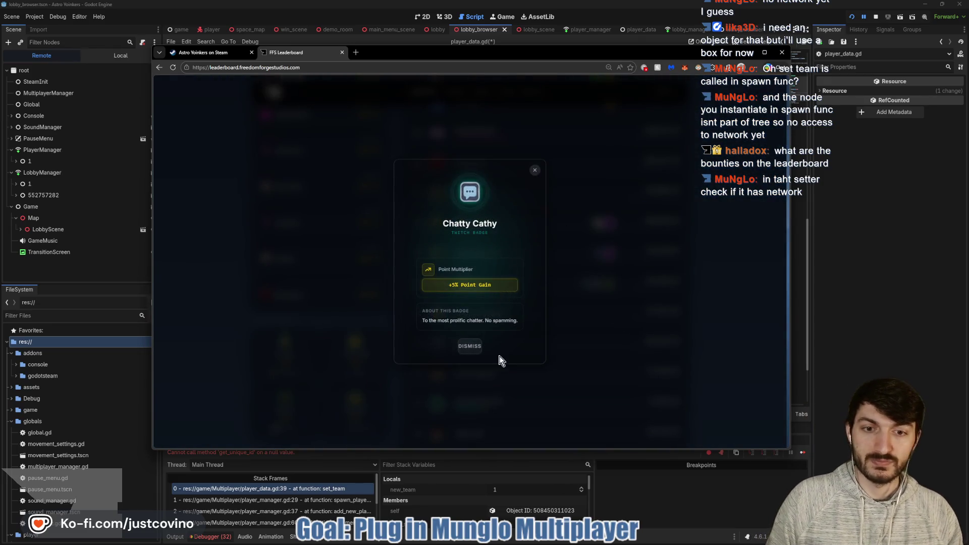
{"action": "left_click", "coordinate": [470, 346]}
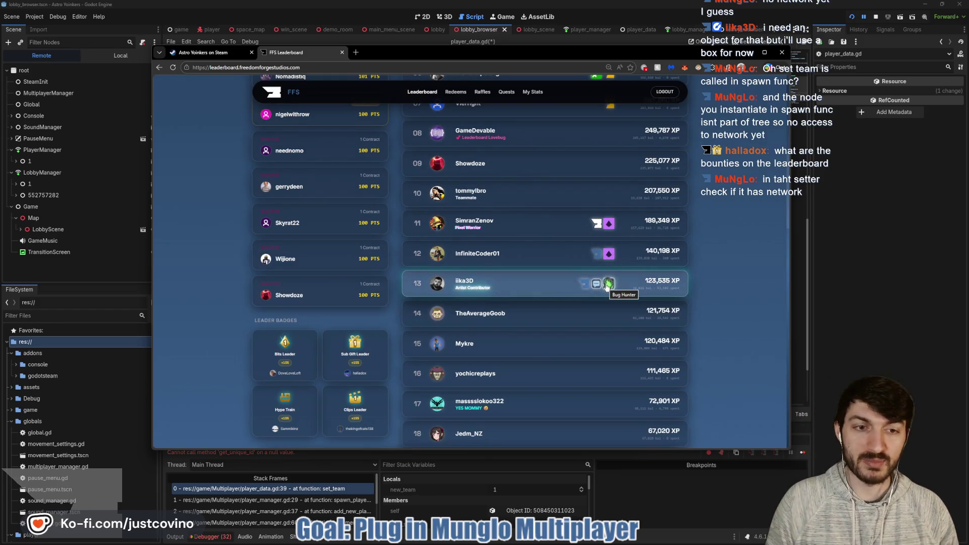
{"action": "scroll", "coordinate": [606, 286], "scroll_direction": "down", "scroll_amount": 5}
{"action": "left_click", "coordinate": [584, 273]}
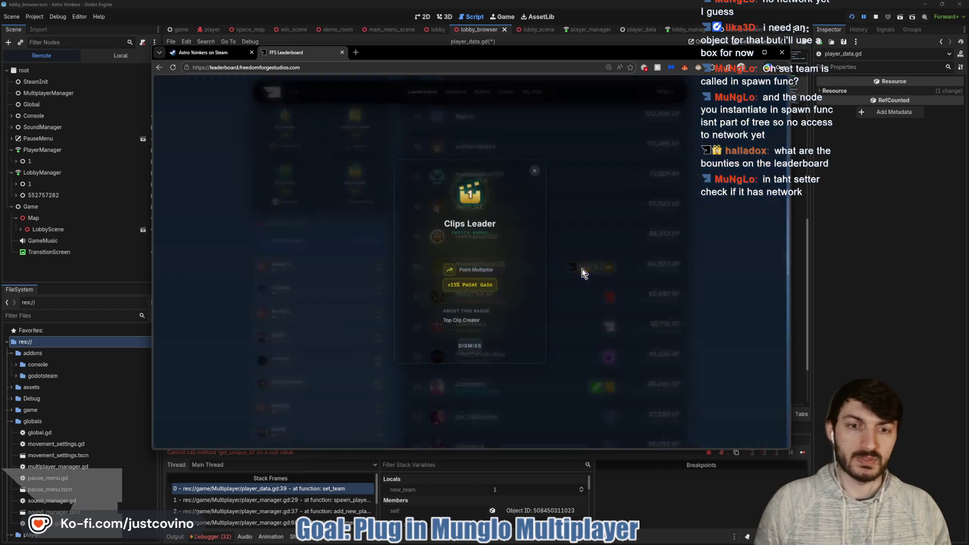
{"action": "left_click", "coordinate": [472, 348]}
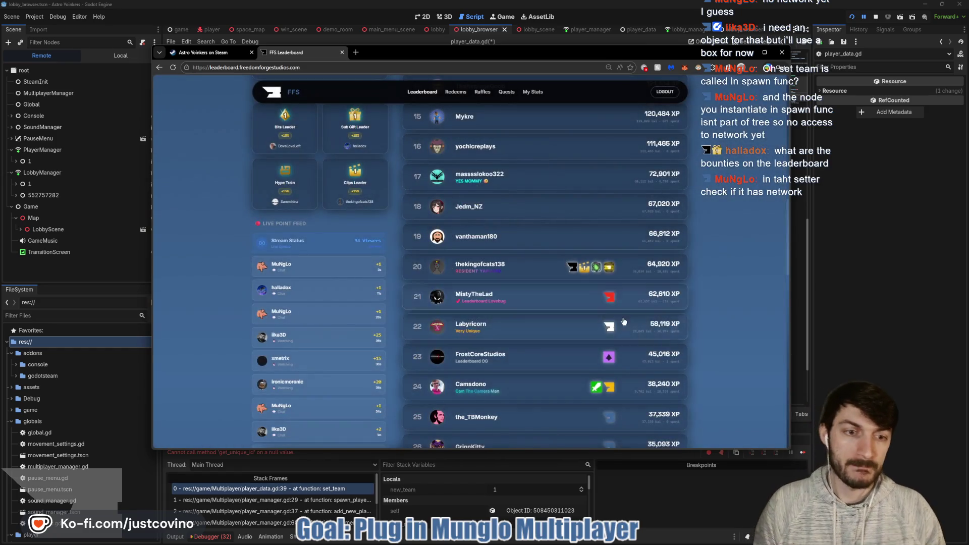
{"action": "left_click", "coordinate": [608, 268]}
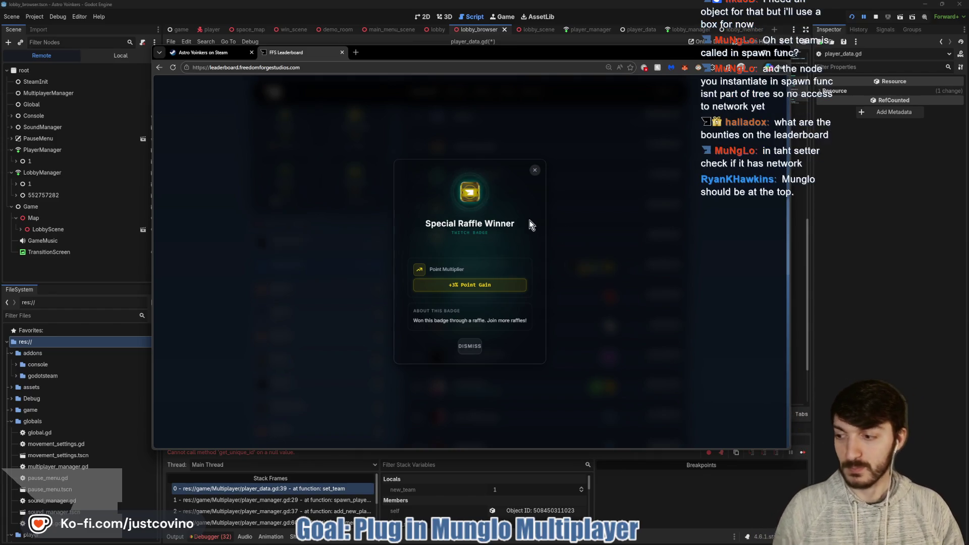
{"action": "left_click", "coordinate": [535, 170]}
{"action": "scroll", "coordinate": [585, 249], "scroll_direction": "down", "scroll_amount": 5}
{"action": "scroll", "coordinate": [586, 248], "scroll_direction": "up", "scroll_amount": 5}
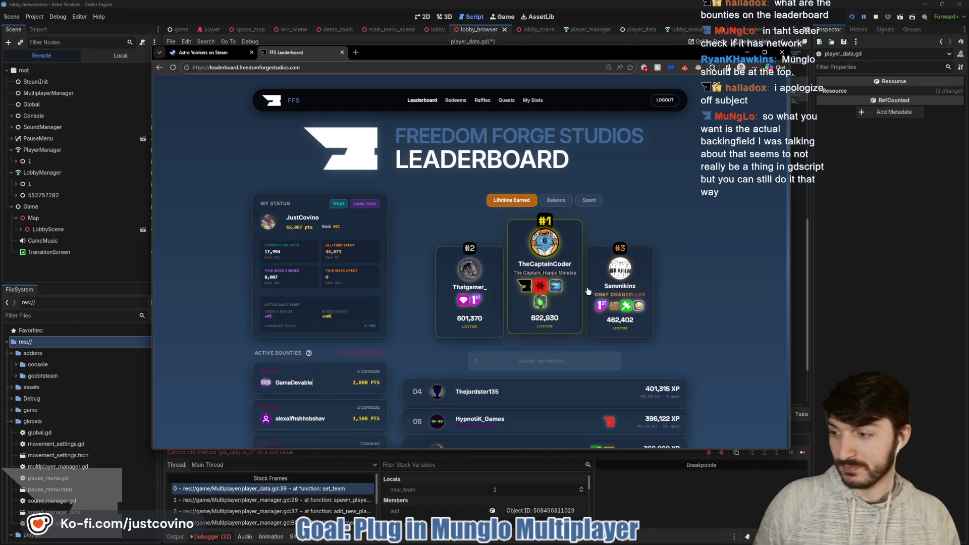
{"action": "key", "text": "alt+Tab"}
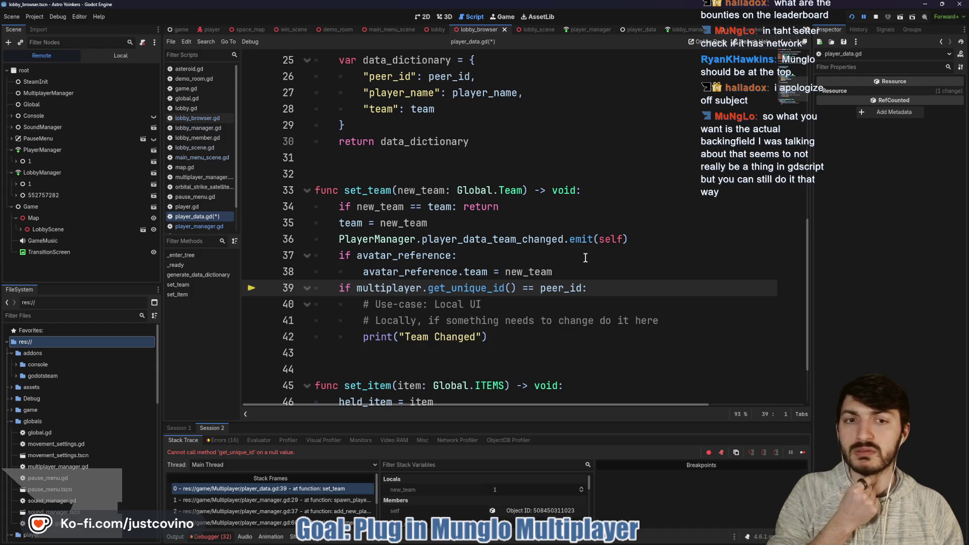
Place the cursor at the end of line 38 and select the peer-ID check on lines 39–42
{"action": "left_click", "coordinate": [578, 272]}
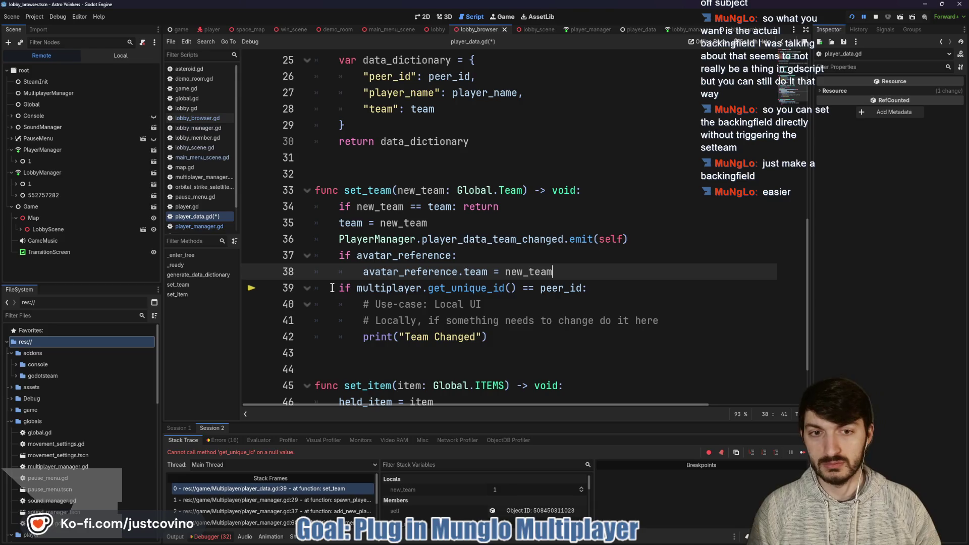
{"action": "mouse_move", "coordinate": [332, 288]}
{"action": "left_mouse_down"}
{"action": "mouse_move", "coordinate": [574, 323]}
{"action": "mouse_move", "coordinate": [563, 333]}
{"action": "left_mouse_up"}
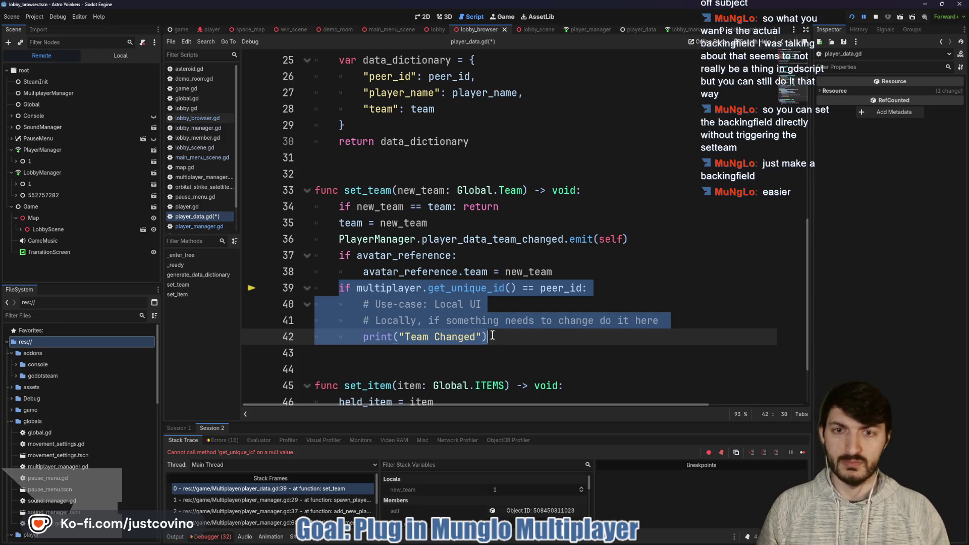
Comment out lines 39–42 with Ctrl+K, then save and relaunch the game
{"action": "key", "text": "ctrl+k"}
{"action": "left_click", "coordinate": [523, 335]}
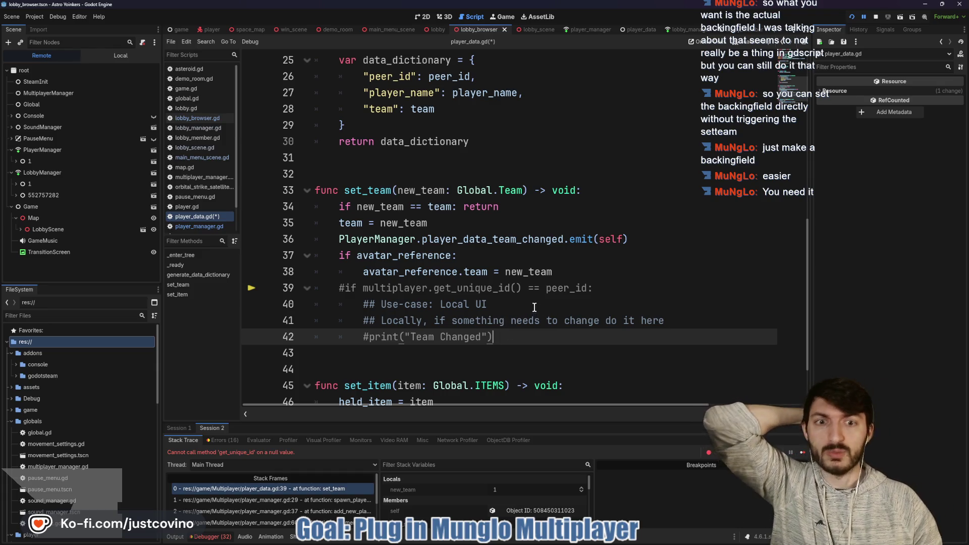
{"action": "left_click", "coordinate": [852, 17]}
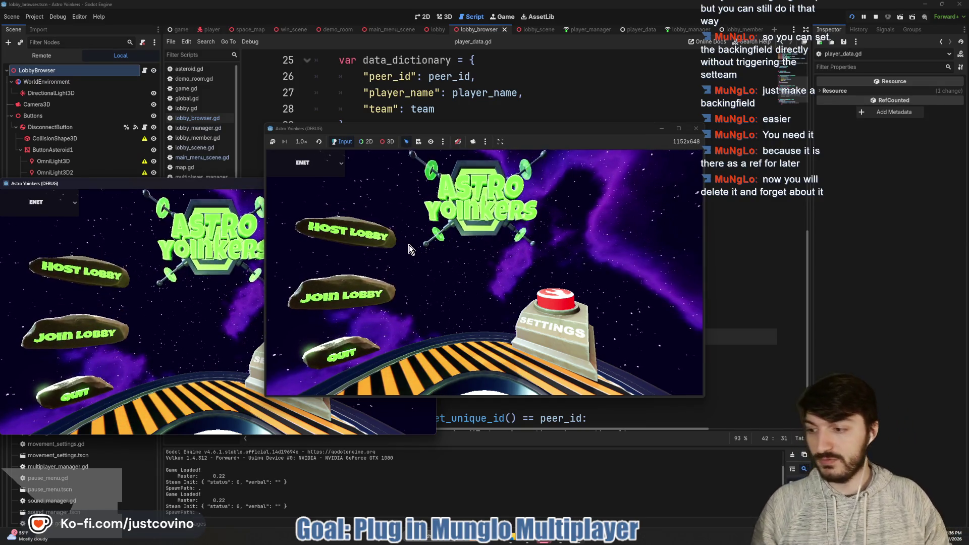
Host a private lobby in the right window, join Fake Lobby 9 from the left, return to the editor
{"action": "left_click", "coordinate": [367, 244]}
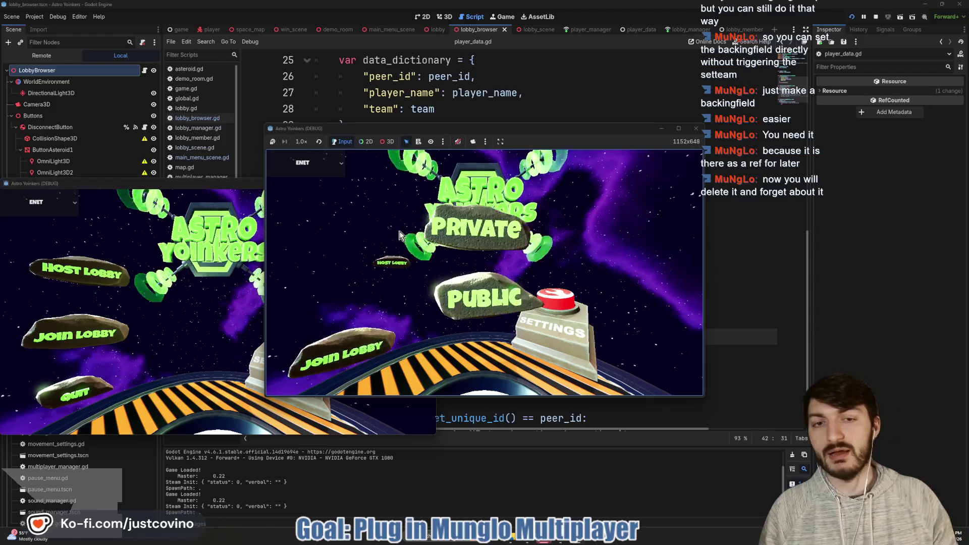
{"action": "left_click", "coordinate": [454, 228]}
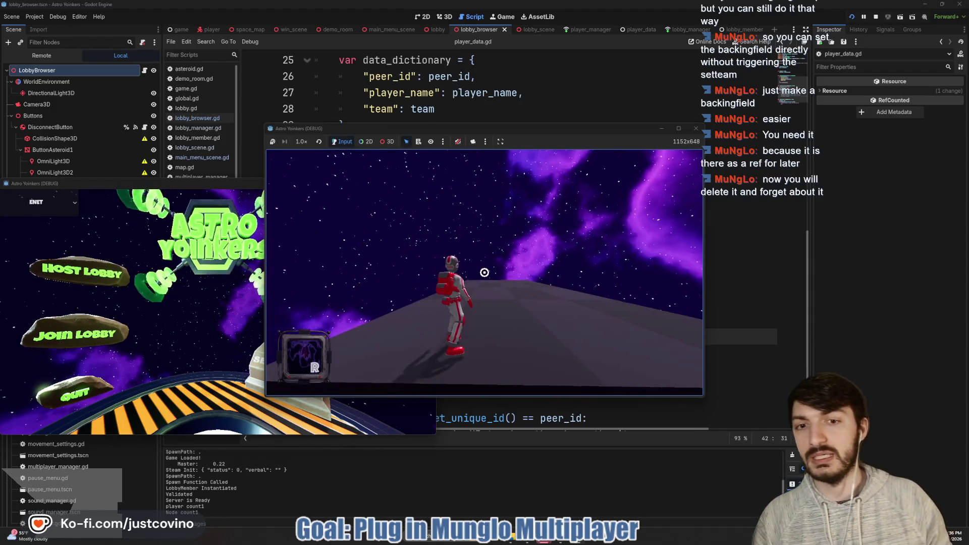
{"action": "left_click", "coordinate": [107, 325]}
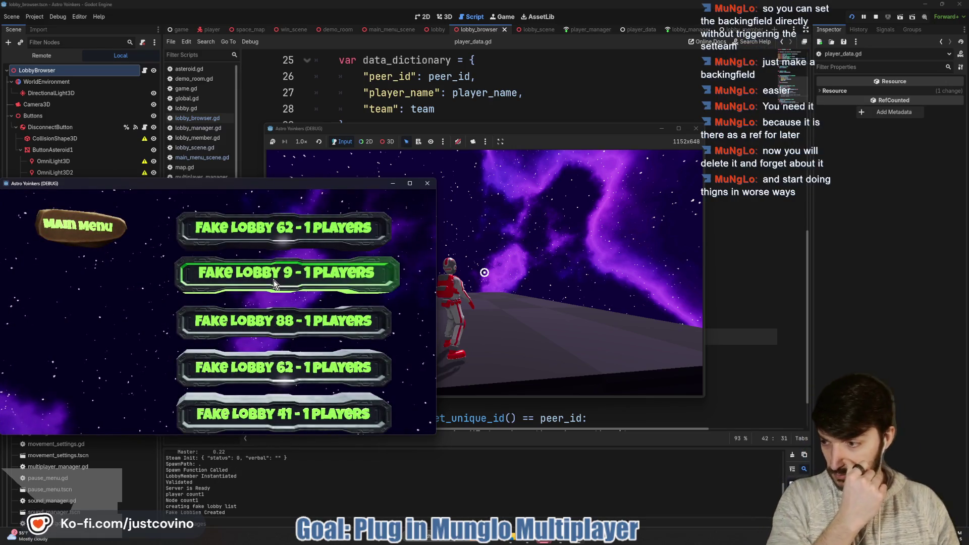
{"action": "left_click", "coordinate": [273, 280]}
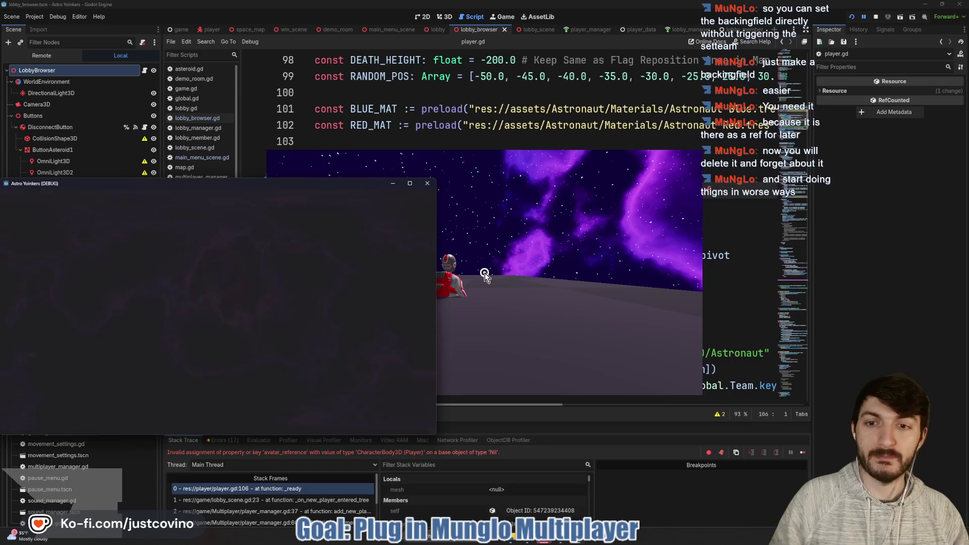
{"action": "left_click", "coordinate": [325, 458]}
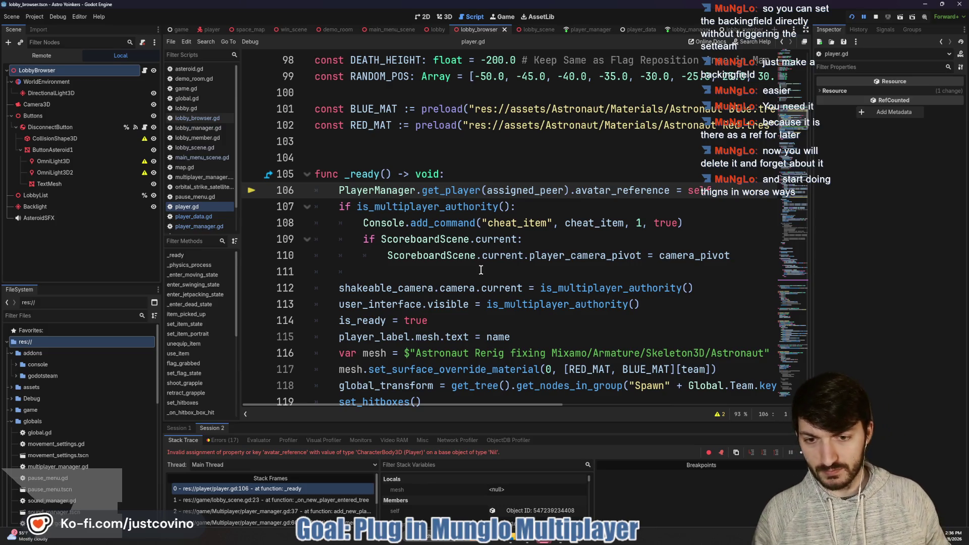
{"action": "mouse_move", "coordinate": [492, 281]}
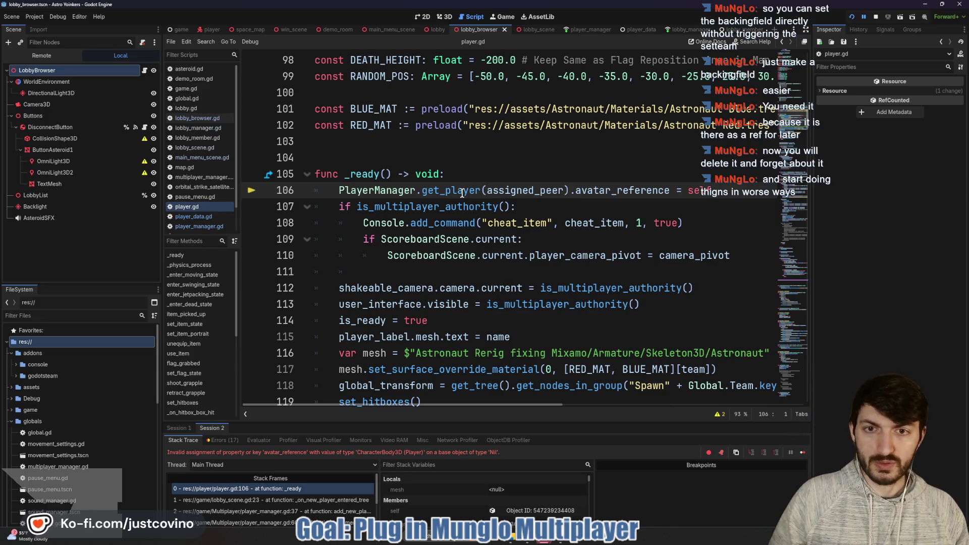
{"action": "mouse_move", "coordinate": [459, 196]}
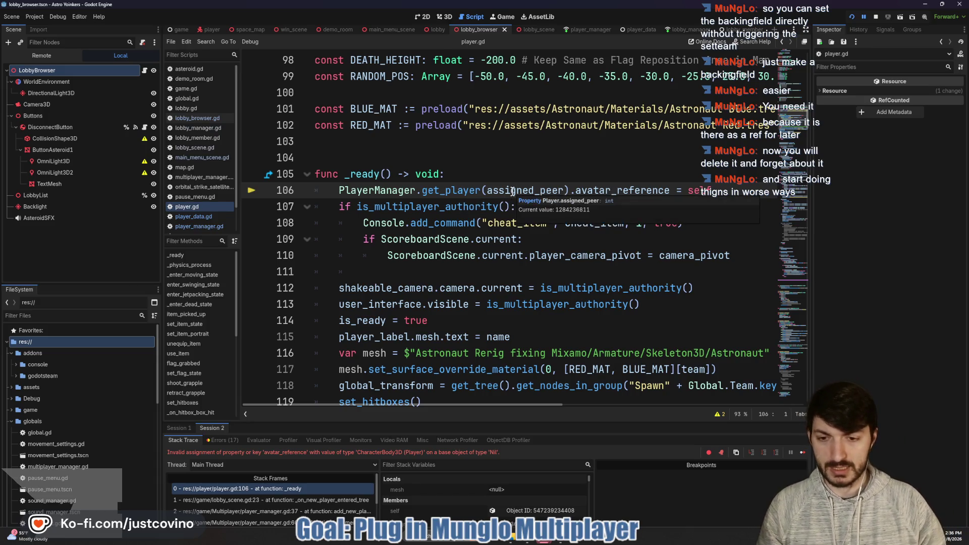
{"action": "mouse_move", "coordinate": [511, 194]}
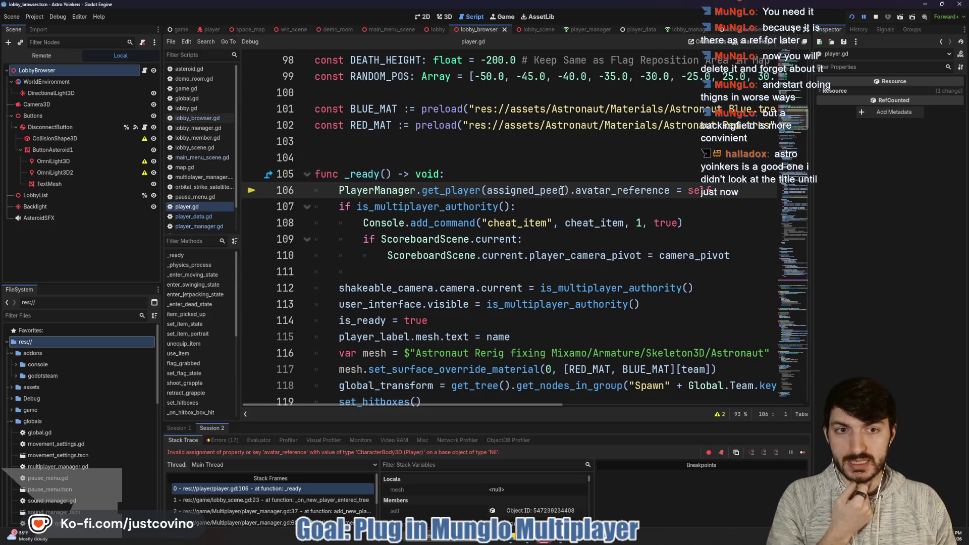
{"action": "left_click_drag", "start_coordinate": [561, 191], "coordinate": [545, 193]}
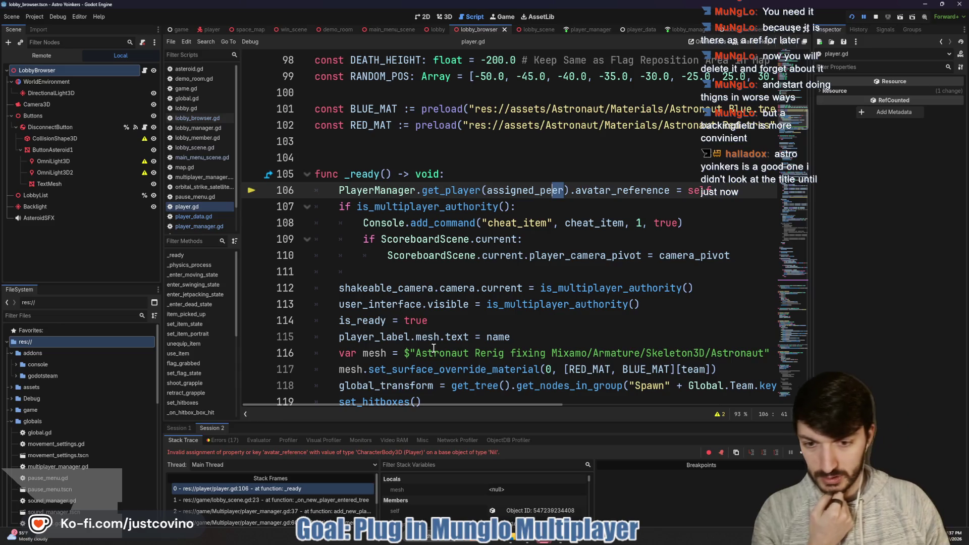
{"action": "left_click_drag", "start_coordinate": [480, 421], "coordinate": [472, 201]}
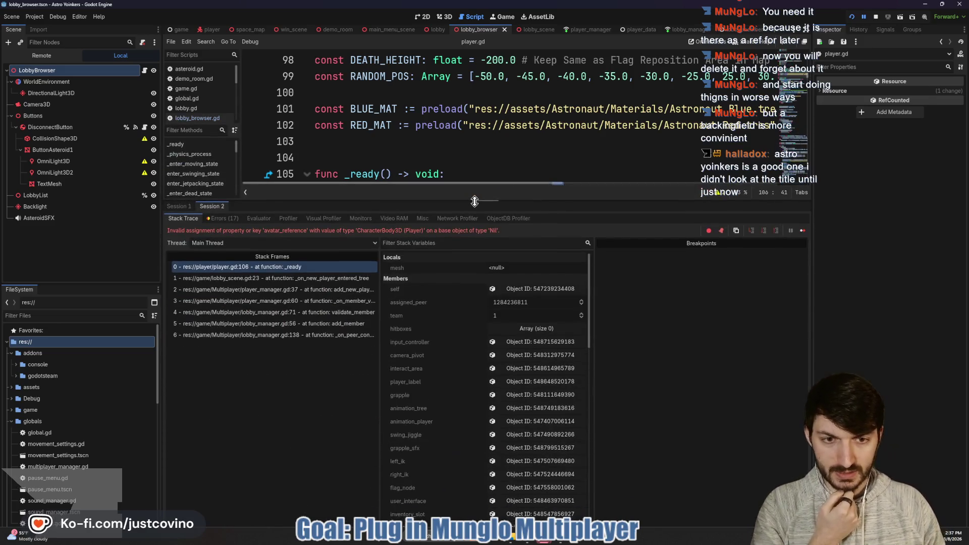
Move the avatar_reference assignment into a new _enter_tree function, rerun, and open lobby_scene.gd line 23
{"action": "left_click", "coordinate": [509, 301]}
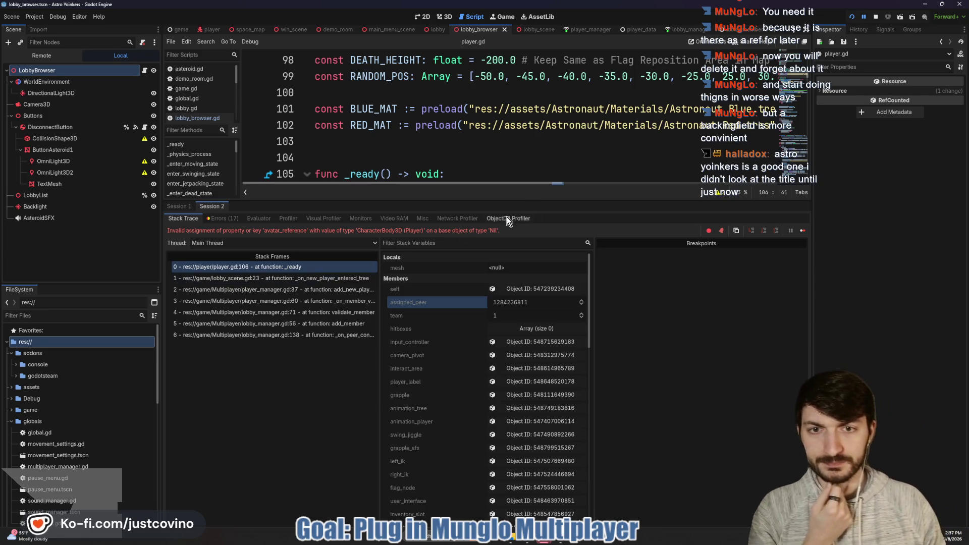
{"action": "left_click_drag", "start_coordinate": [539, 204], "coordinate": [548, 310]}
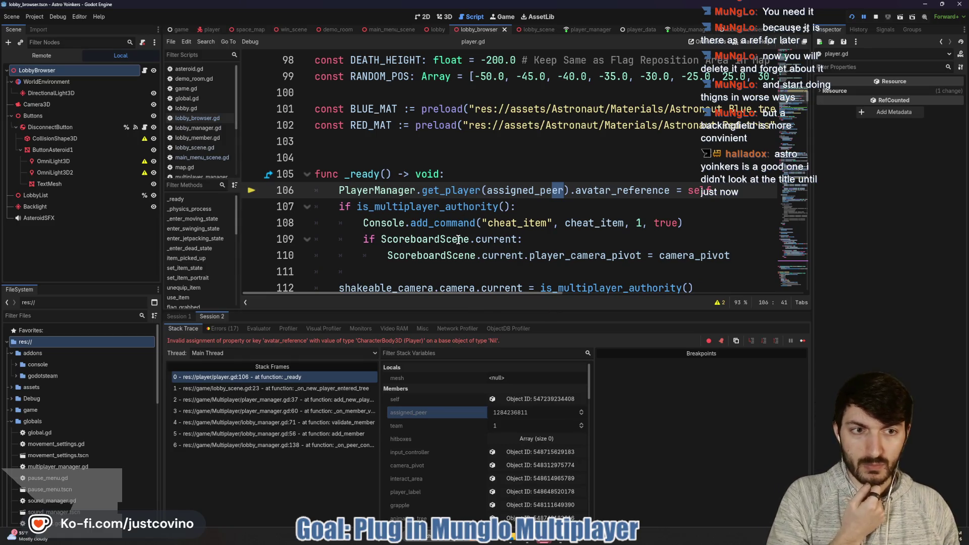
{"action": "left_click", "coordinate": [380, 158]}
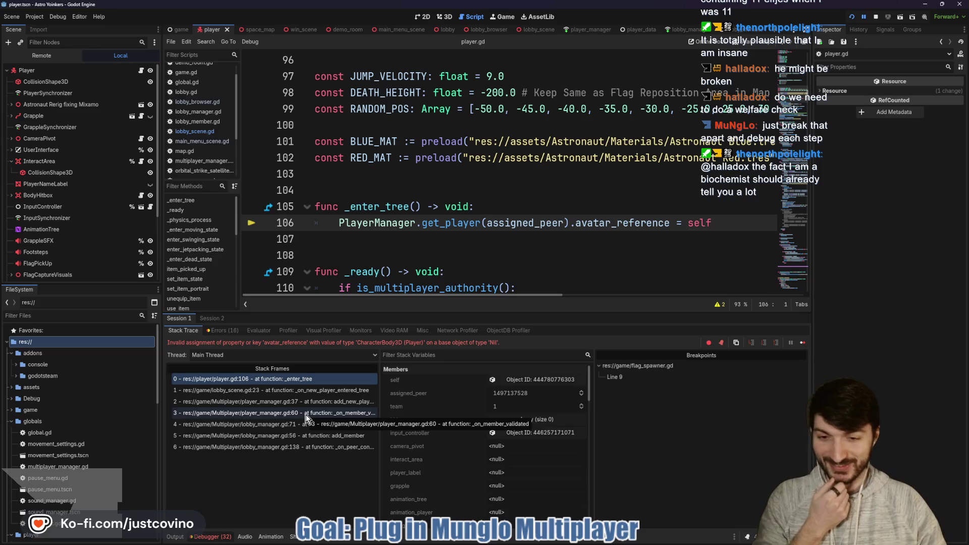
{"action": "left_click", "coordinate": [292, 394]}
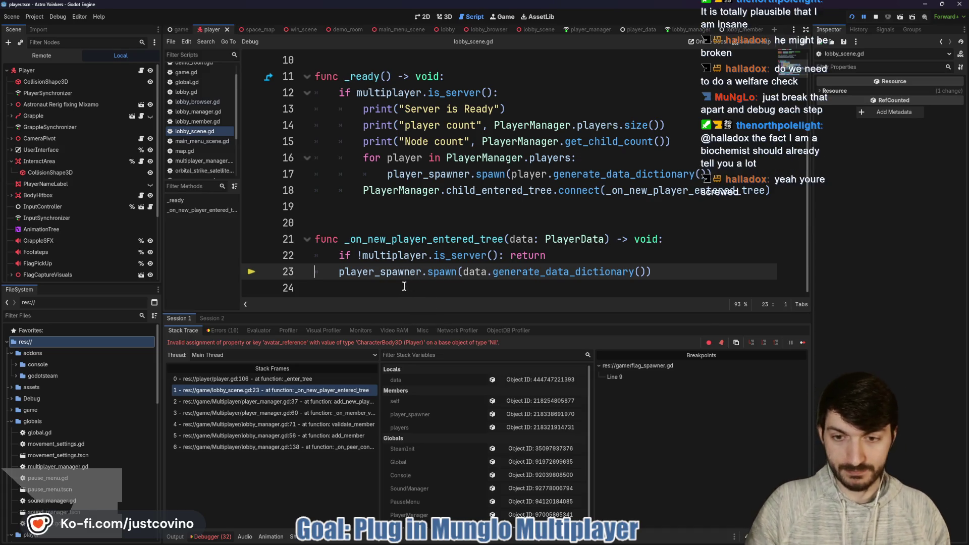
Step through stack frames player_manager.gd:37 and lobby_scene.gd, ending back on player.gd:106
{"action": "left_click", "coordinate": [316, 405]}
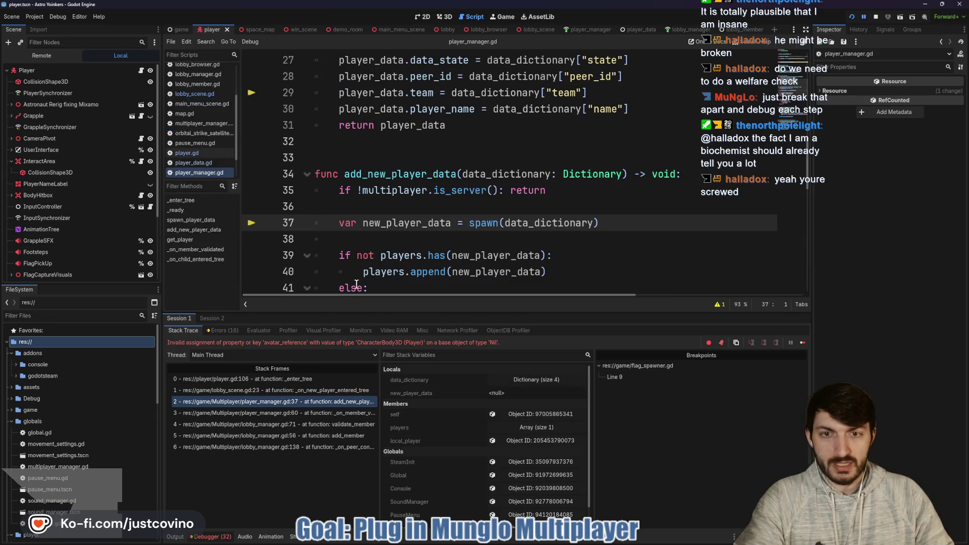
{"action": "mouse_move", "coordinate": [378, 254]}
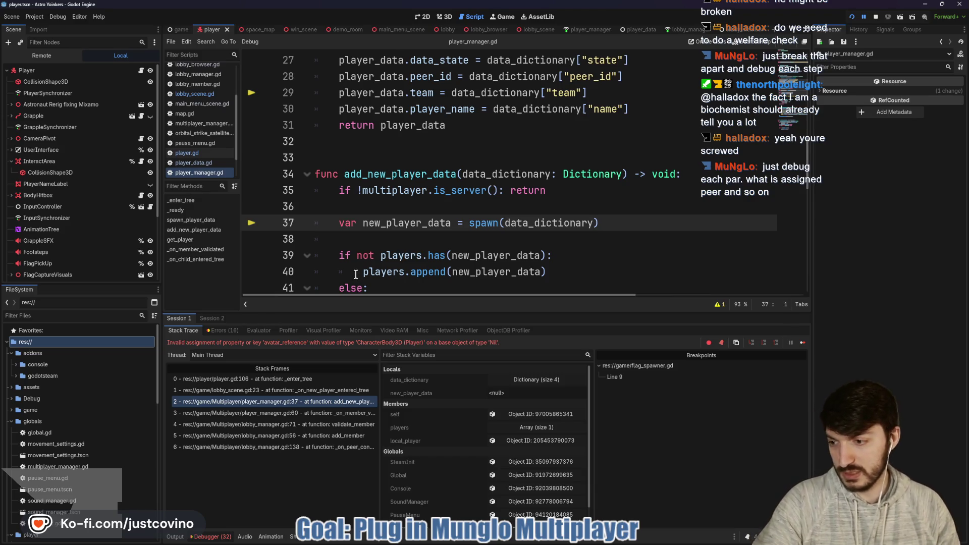
{"action": "left_click", "coordinate": [294, 392]}
{"action": "left_click", "coordinate": [286, 382]}
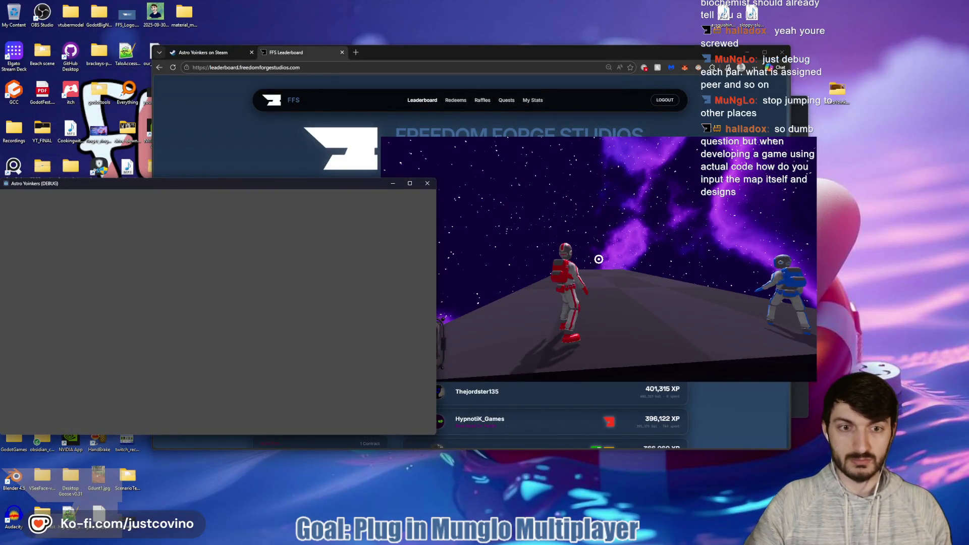
Focus the second game window and fire the character's blaster a couple of times
{"action": "left_click", "coordinate": [599, 258]}
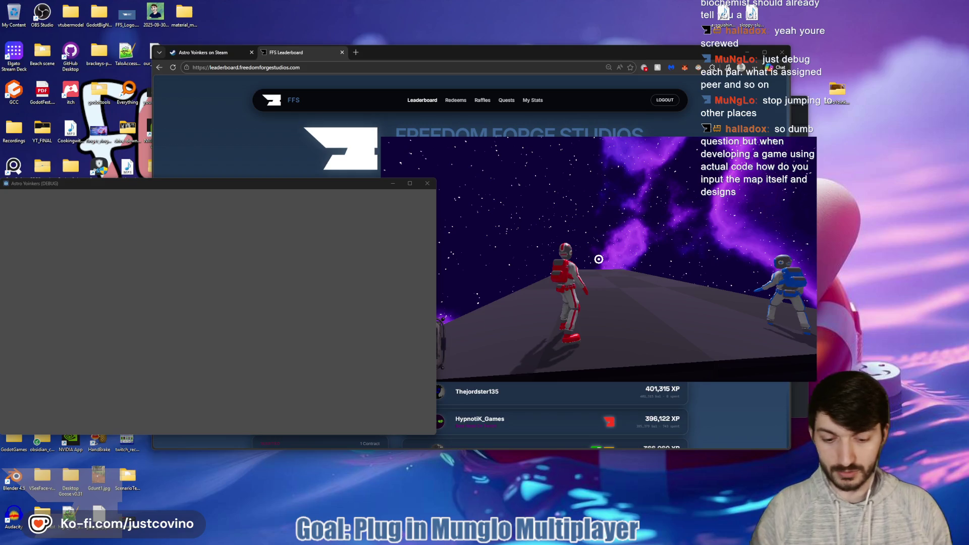
{"action": "key", "text": "super"}
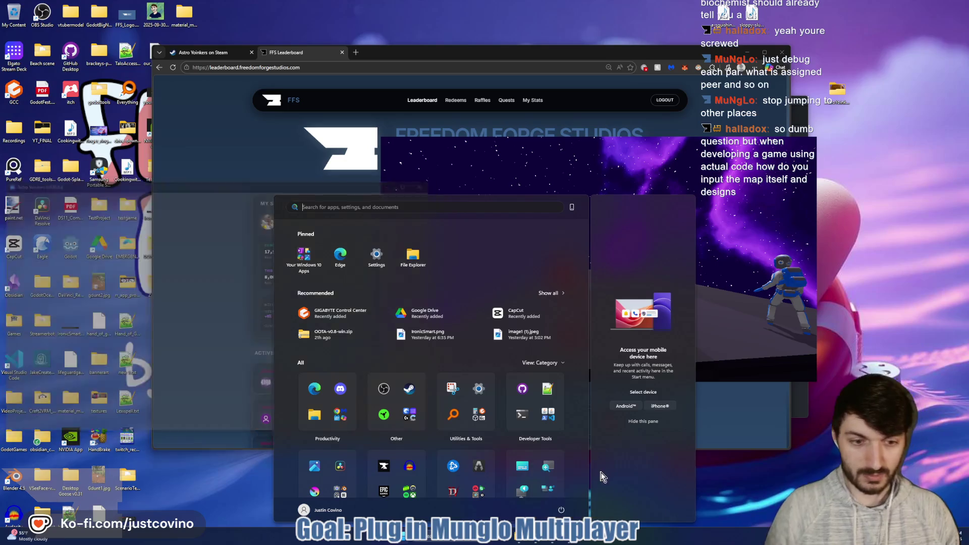
{"action": "key", "text": "super"}
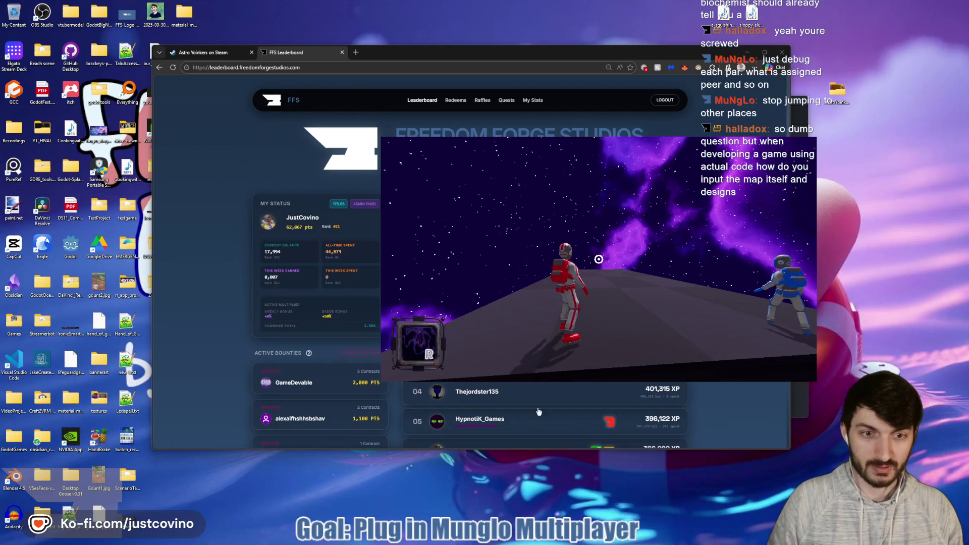
{"action": "mouse_move", "coordinate": [550, 544]}
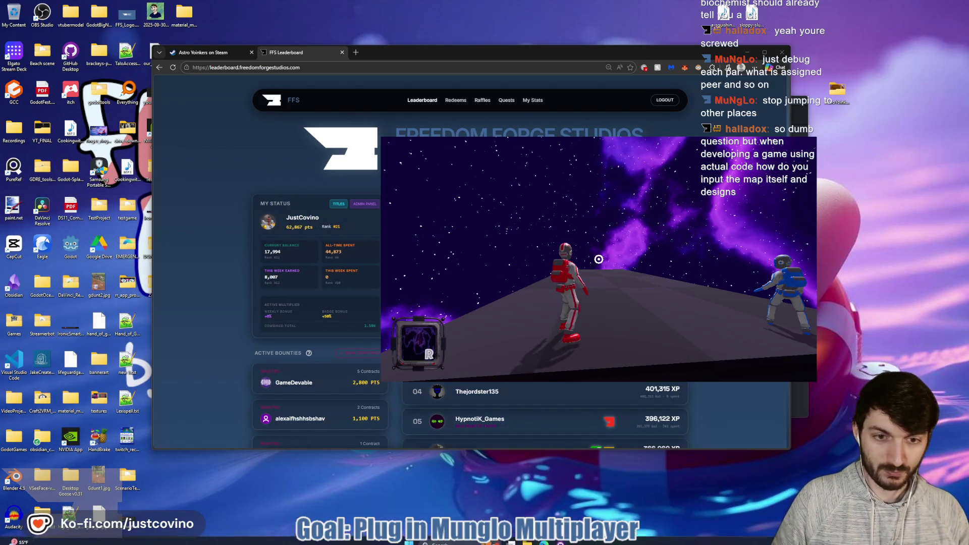
{"action": "left_click", "coordinate": [599, 259]}
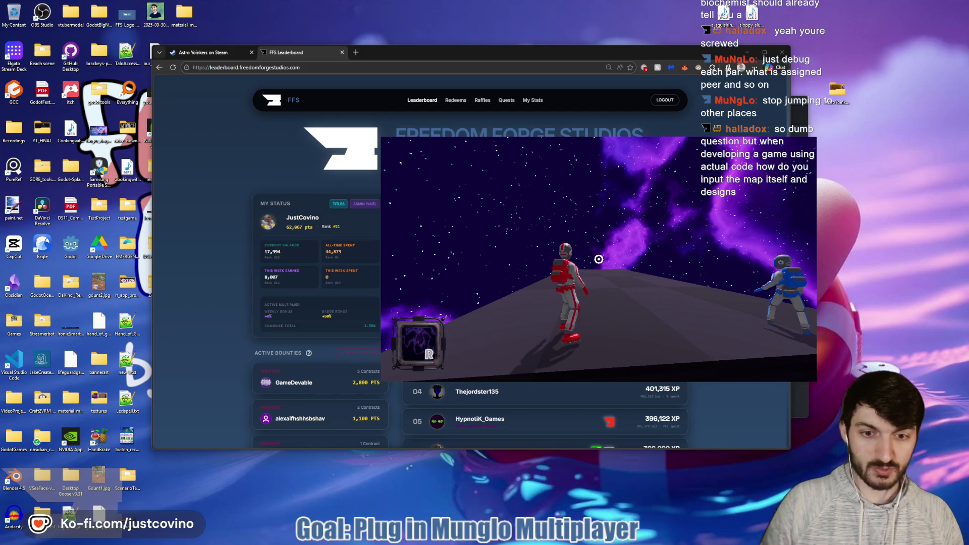
{"action": "key", "text": "super"}
{"action": "key", "text": "super"}
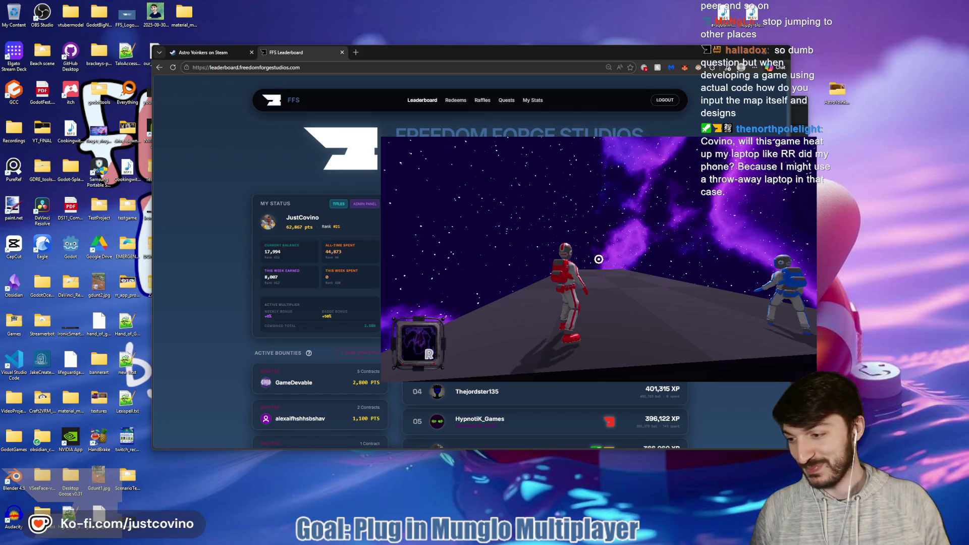
{"action": "left_click", "coordinate": [599, 259]}
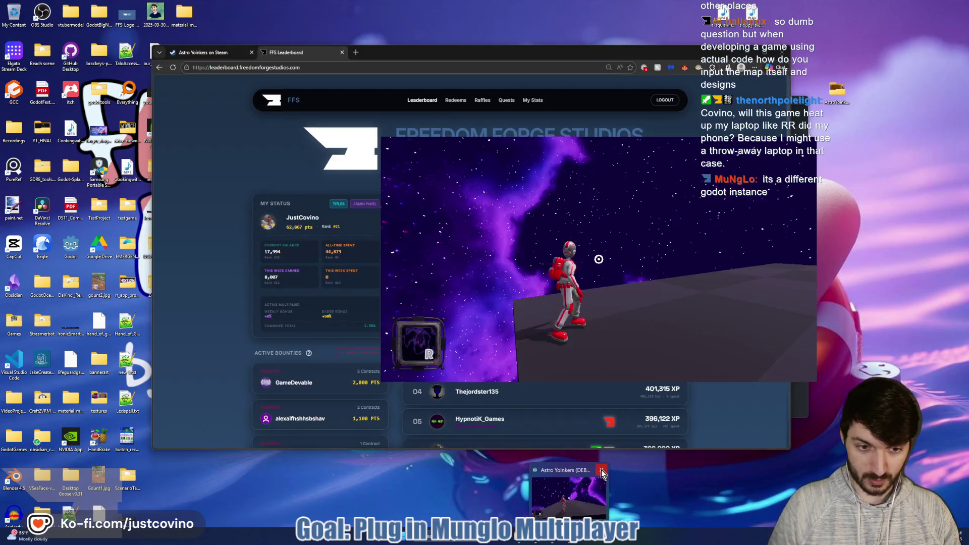
Minimise the game, open the desktop Godot folder, and select the Godot 4.6.1 executable
{"action": "left_click", "coordinate": [572, 541]}
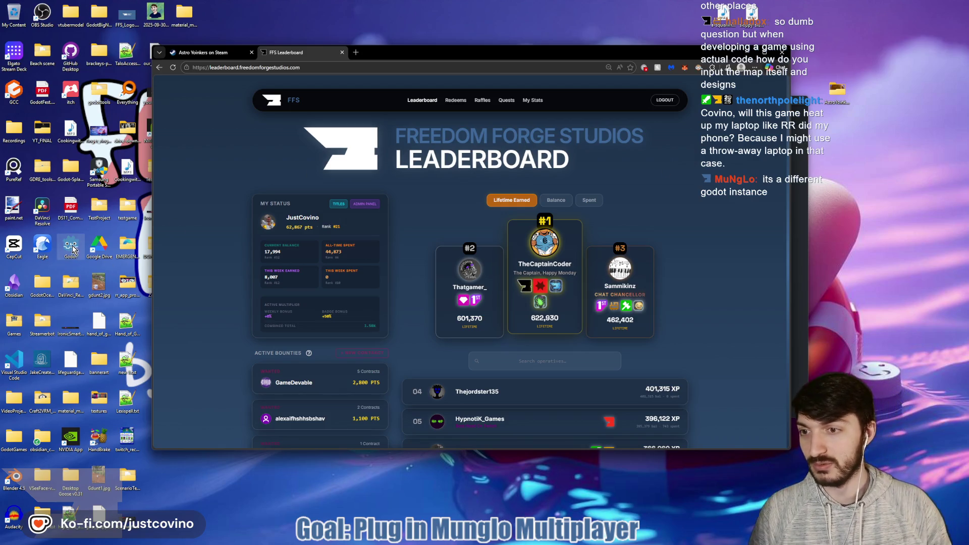
{"action": "double_click", "coordinate": [71, 247]}
{"action": "left_click", "coordinate": [370, 224]}
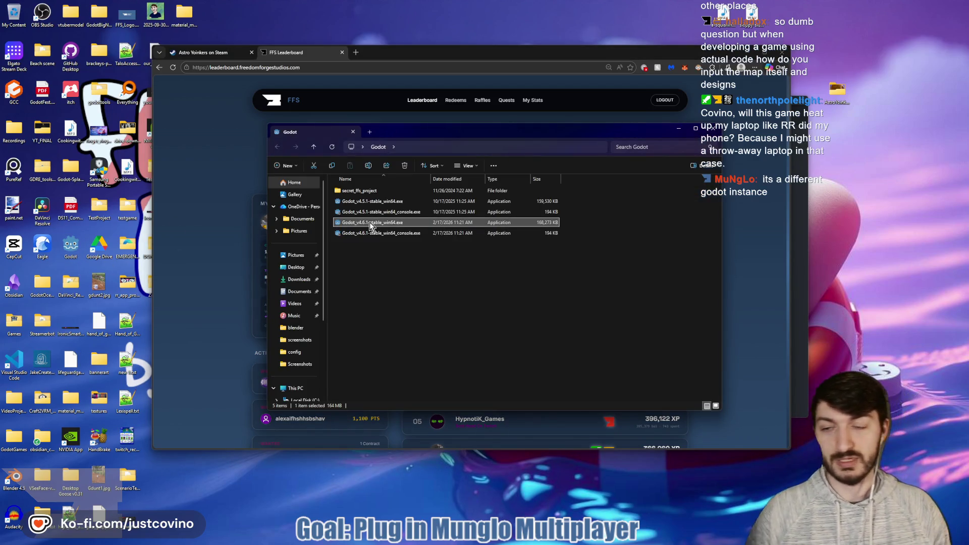
Launch Godot_v4.6.1-stable_win64.exe from the Godot folder
{"action": "double_click", "coordinate": [370, 224]}
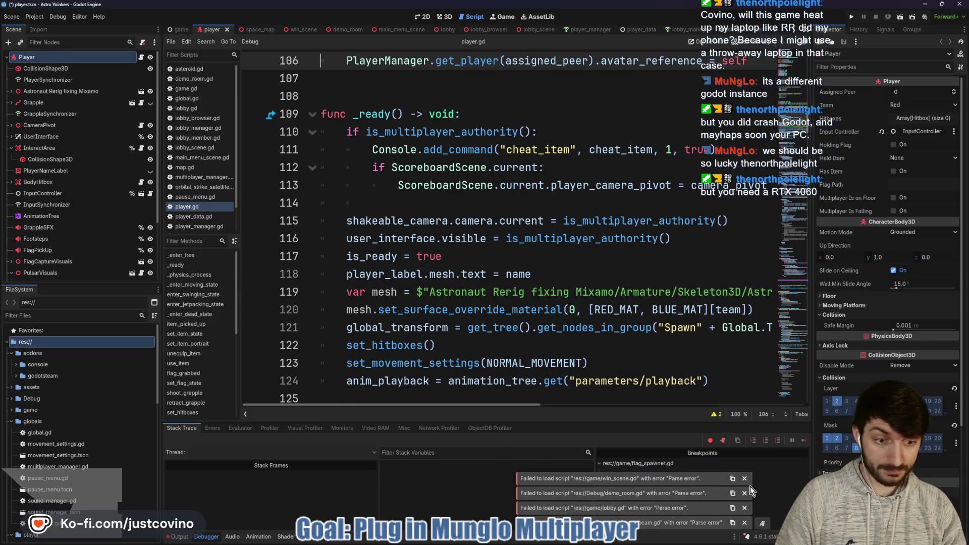
{"action": "left_click", "coordinate": [596, 221]}
{"action": "key", "text": "ctrl+s"}
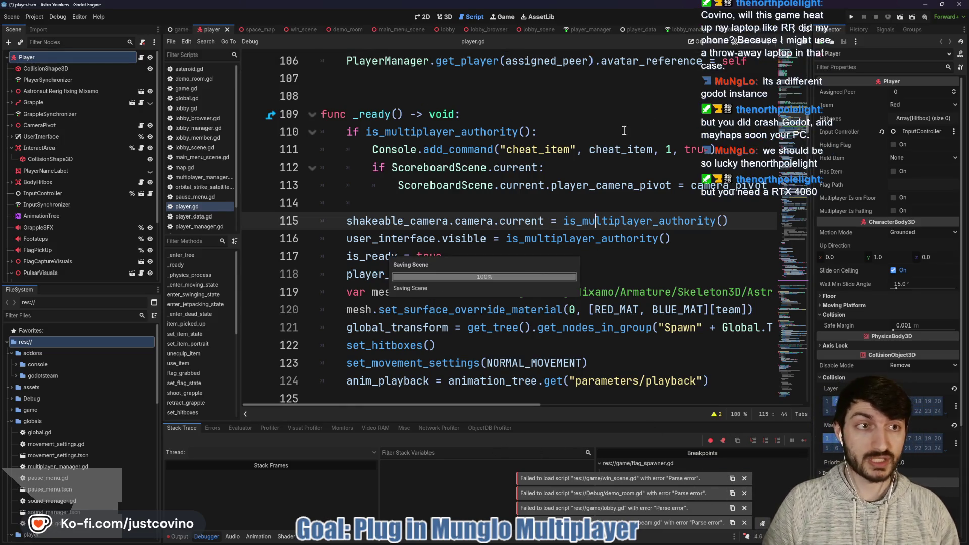
{"action": "left_click", "coordinate": [744, 493]}
{"action": "left_click", "coordinate": [745, 493]}
{"action": "left_click", "coordinate": [745, 508]}
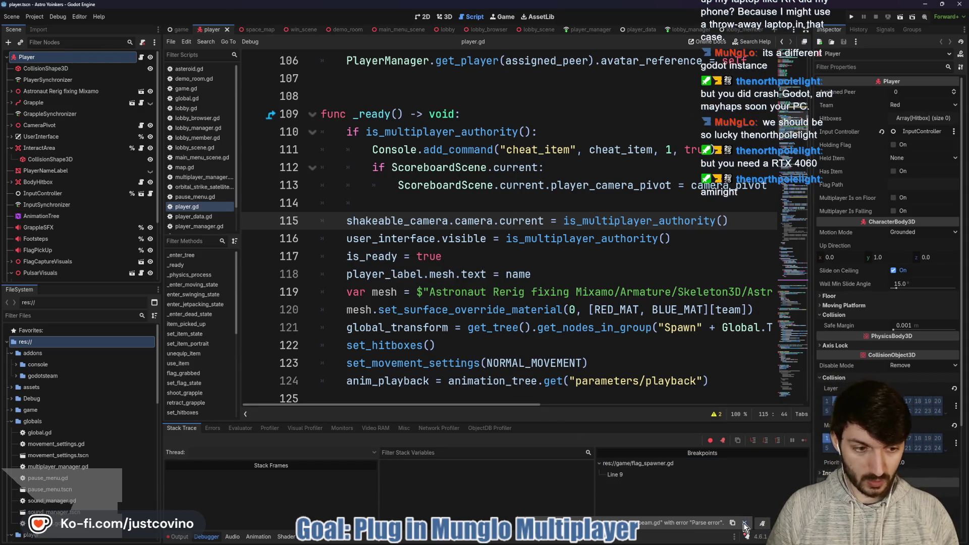
{"action": "left_click", "coordinate": [745, 523]}
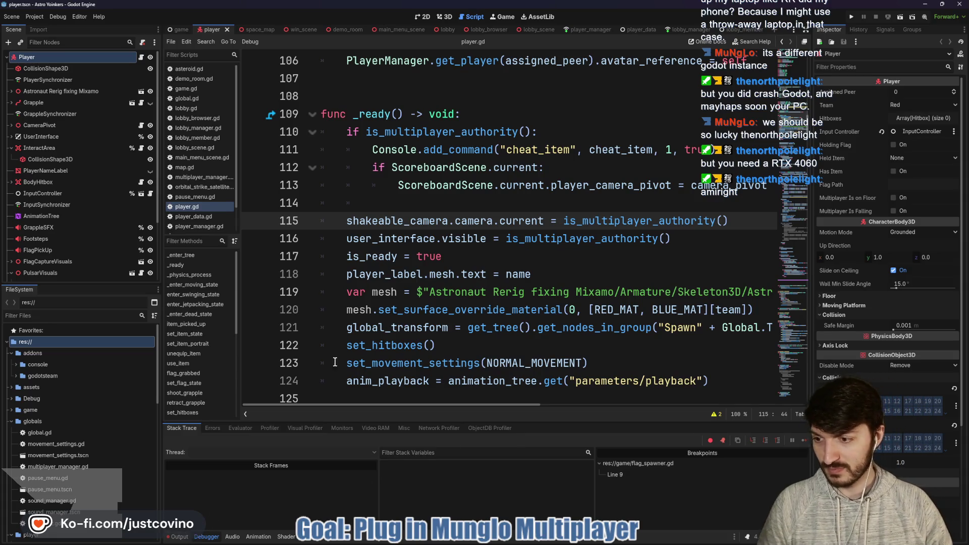
{"action": "left_click", "coordinate": [410, 274]}
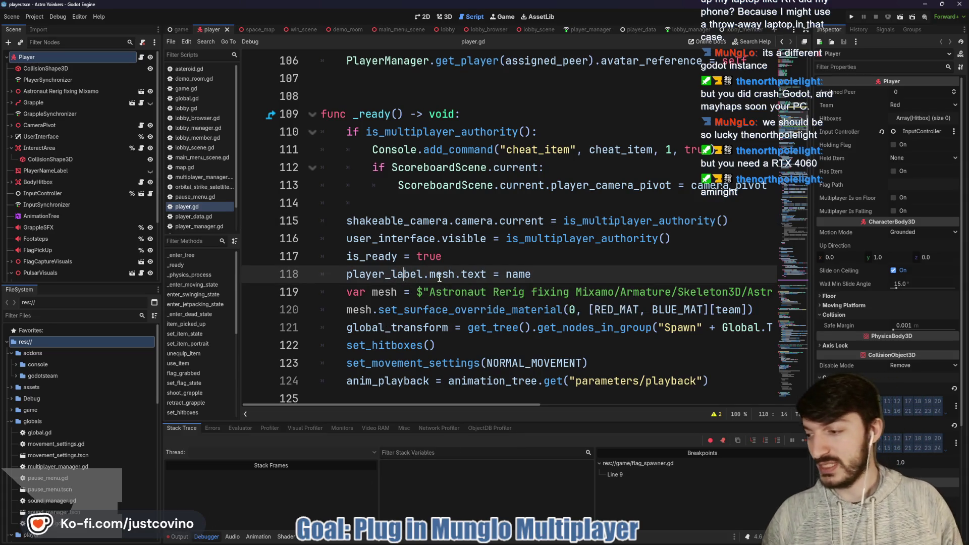
{"action": "scroll", "coordinate": [449, 283], "scroll_direction": "up", "scroll_amount": 1}
{"action": "left_click", "coordinate": [417, 254]}
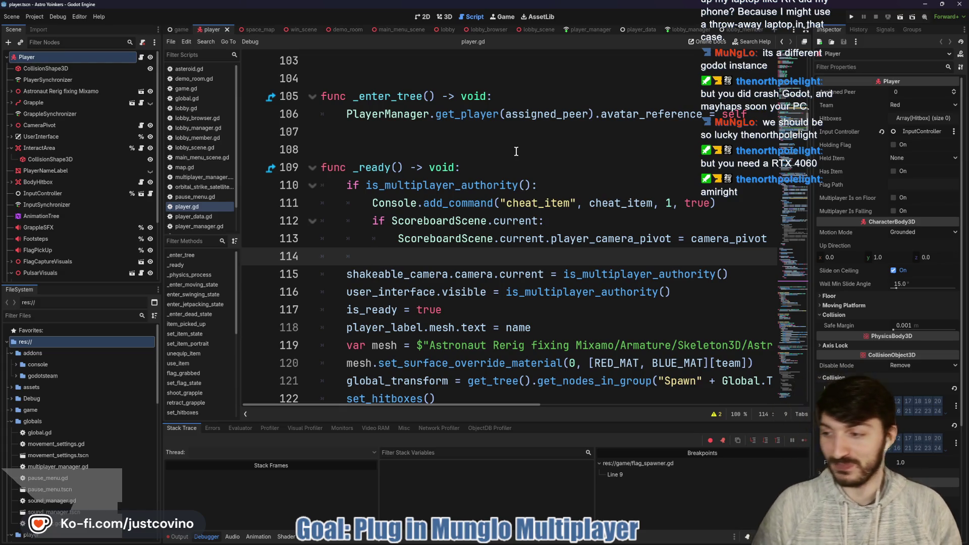
{"action": "left_click", "coordinate": [437, 146]}
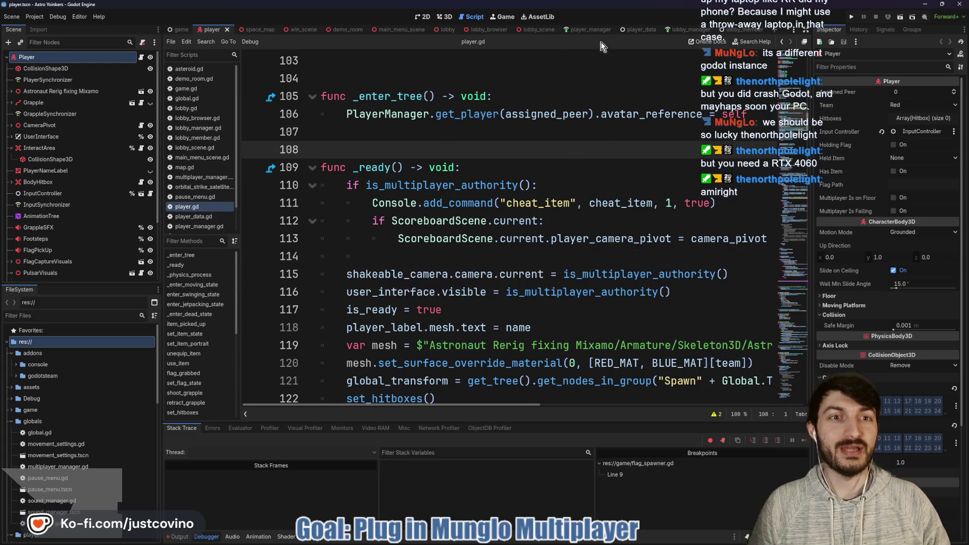
{"action": "left_click", "coordinate": [682, 29]}
Check lobby_manager's connected_players append line, then scroll player_manager.gd to get_player
{"action": "triple_click", "coordinate": [556, 220]}
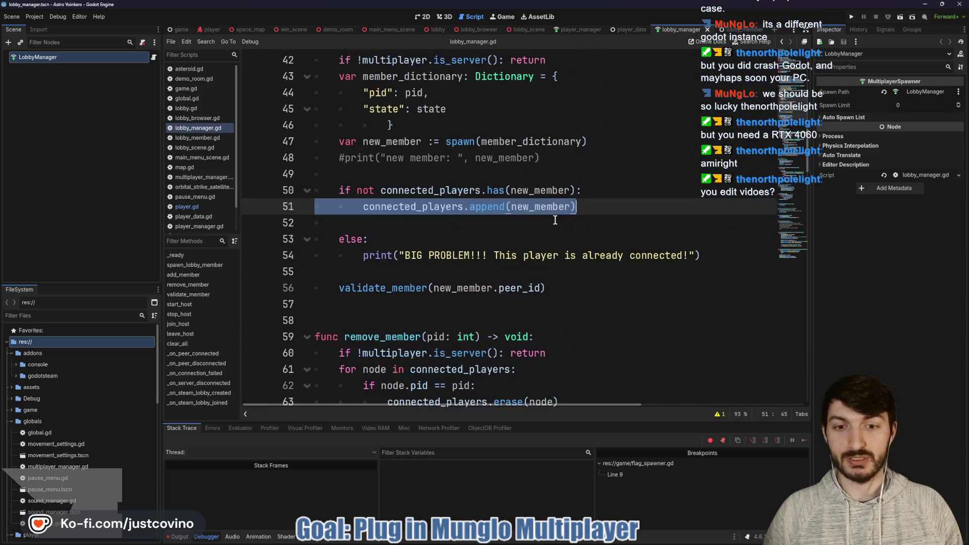
{"action": "left_click", "coordinate": [580, 29]}
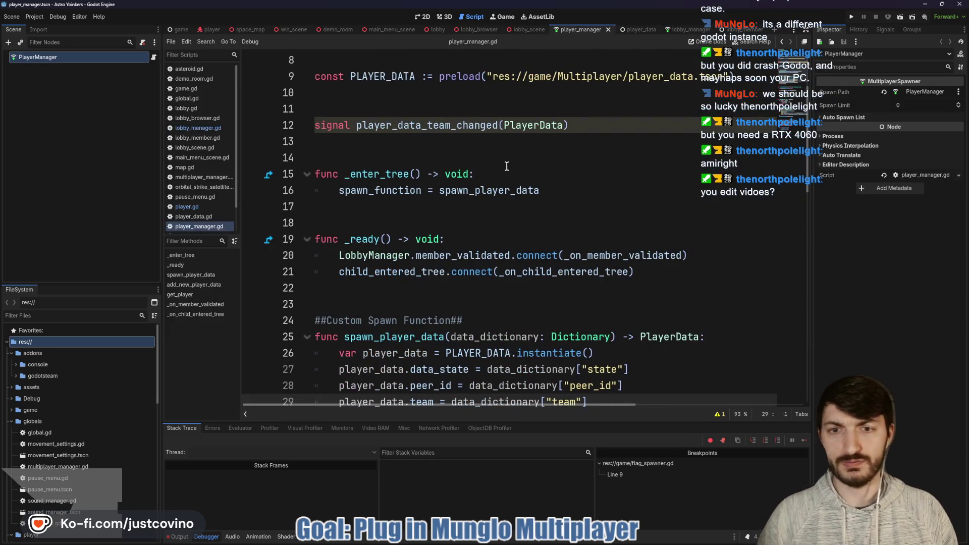
{"action": "scroll", "coordinate": [503, 172], "scroll_direction": "down", "scroll_amount": 10}
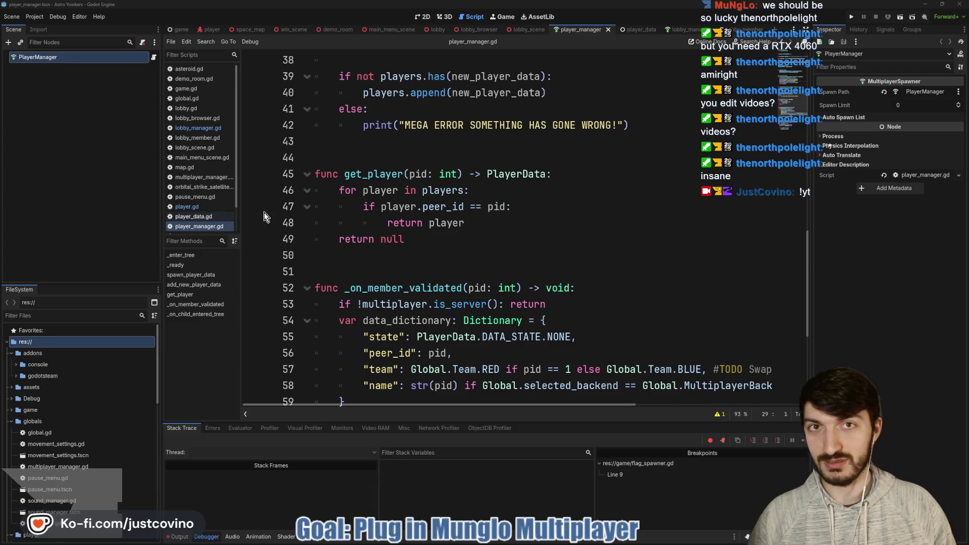
{"action": "left_click", "coordinate": [434, 243]}
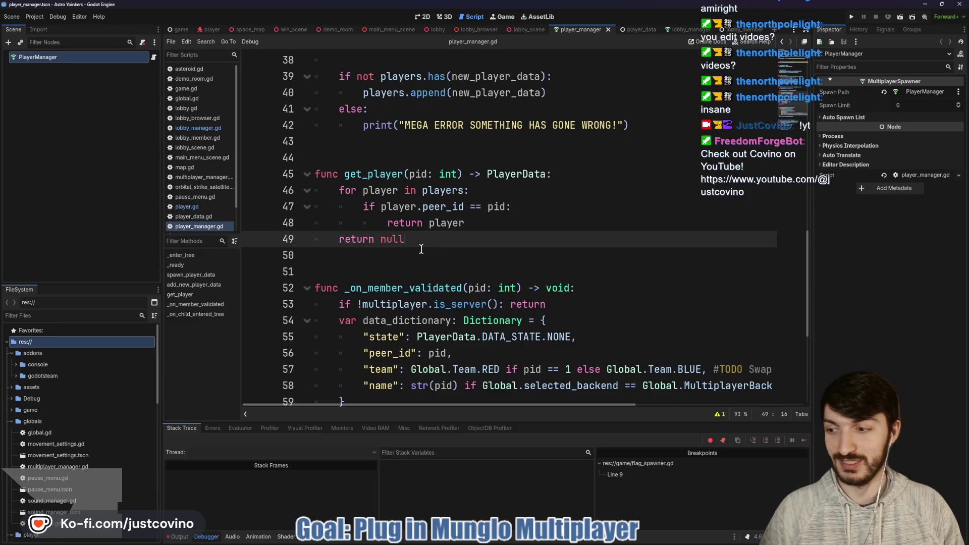
{"action": "left_click", "coordinate": [403, 253]}
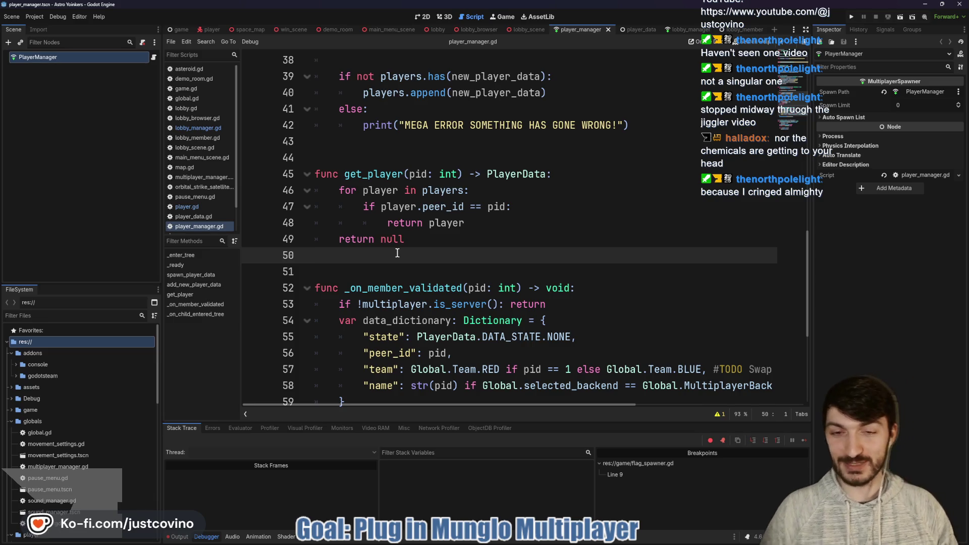
Inspect get_player's peer_id == pid comparison and its return player line
{"action": "left_click_drag", "start_coordinate": [376, 255], "coordinate": [279, 173]}
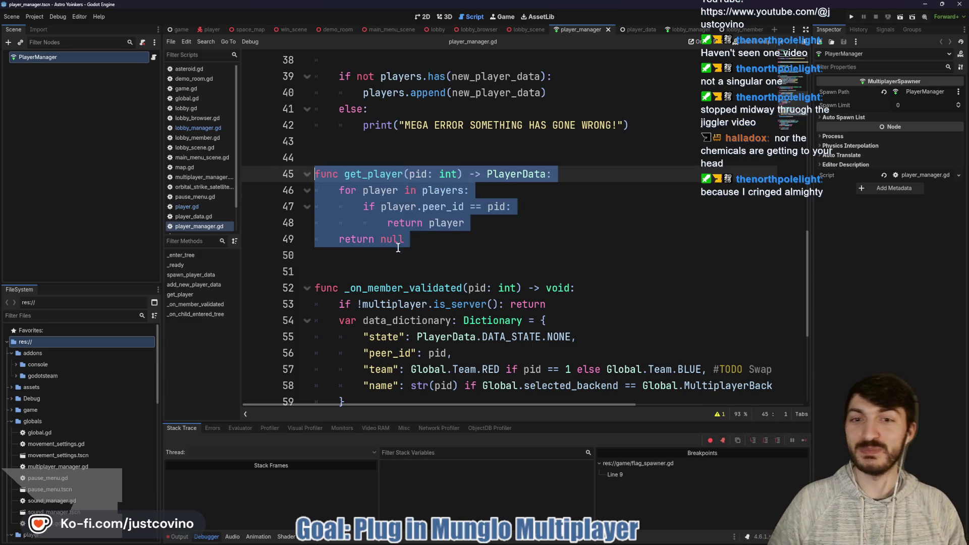
{"action": "left_click", "coordinate": [378, 256]}
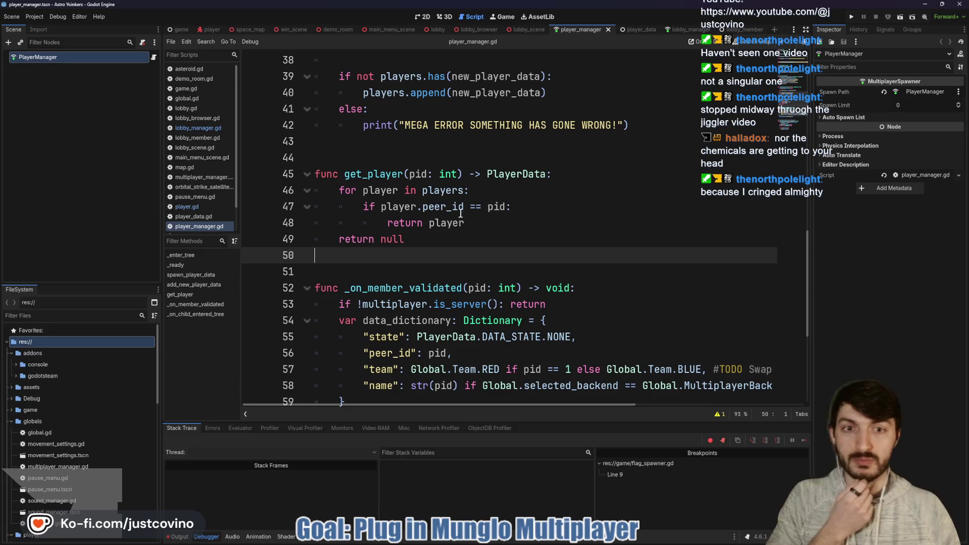
{"action": "left_click", "coordinate": [428, 208]}
{"action": "key", "text": "ctrl+Right"}
{"action": "key", "text": "ctrl+Right"}
{"action": "key", "text": "ctrl+Right"}
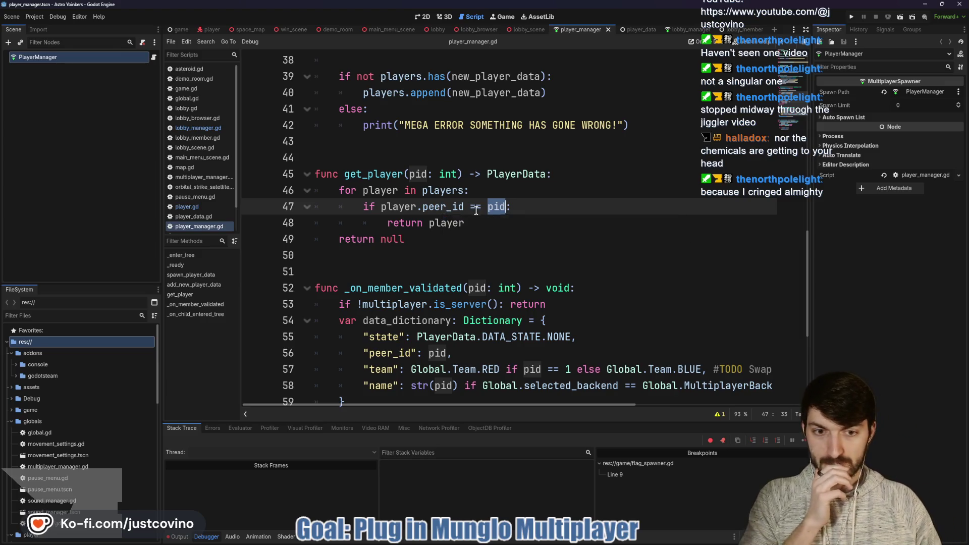
{"action": "scroll", "coordinate": [477, 212], "scroll_direction": "down", "scroll_amount": 2}
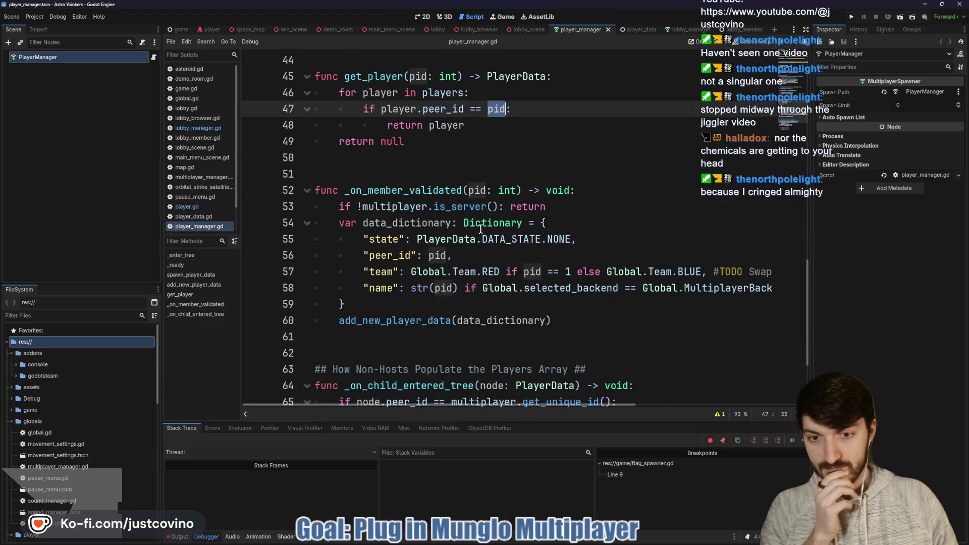
{"action": "scroll", "coordinate": [480, 230], "scroll_direction": "down", "scroll_amount": 2}
{"action": "scroll", "coordinate": [480, 229], "scroll_direction": "up", "scroll_amount": 3}
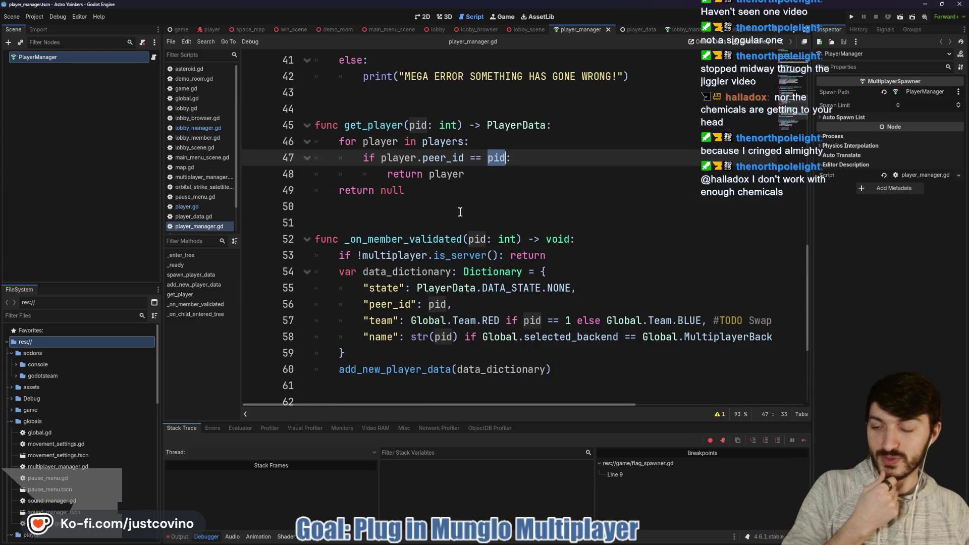
{"action": "left_click", "coordinate": [480, 176]}
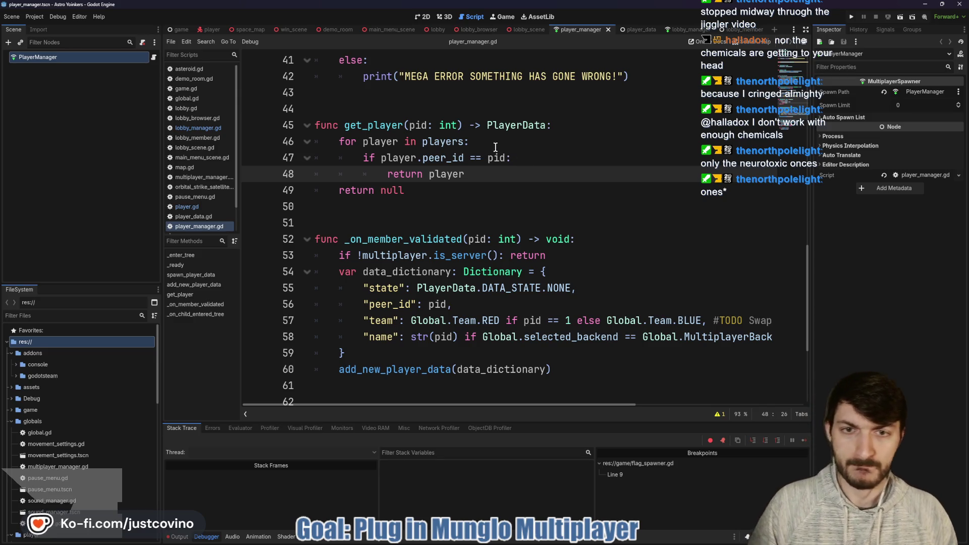
Add print("Peer ID: ", player.peer_id, " pid: ", pid) inside get_player's if, then save and run
{"action": "left_click", "coordinate": [519, 156]}
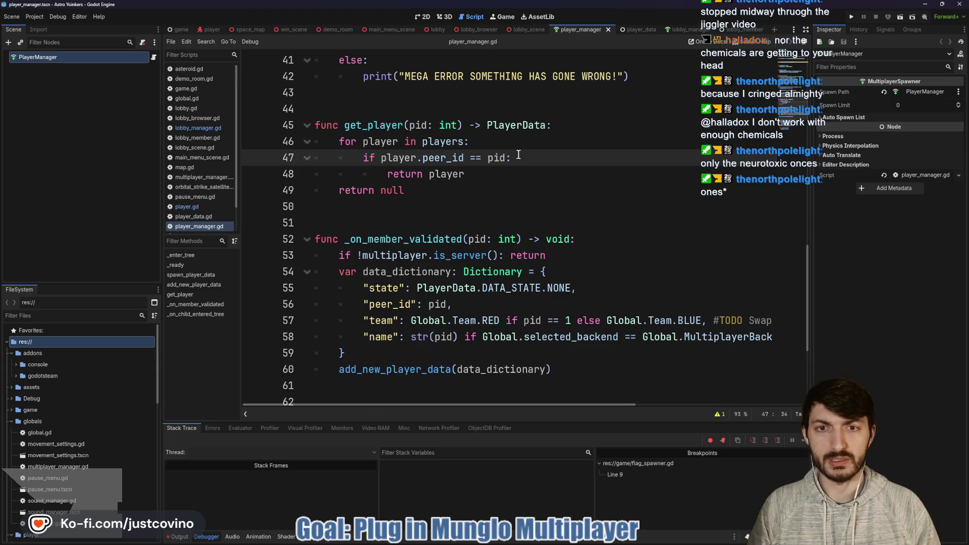
{"action": "key", "text": "Return"}
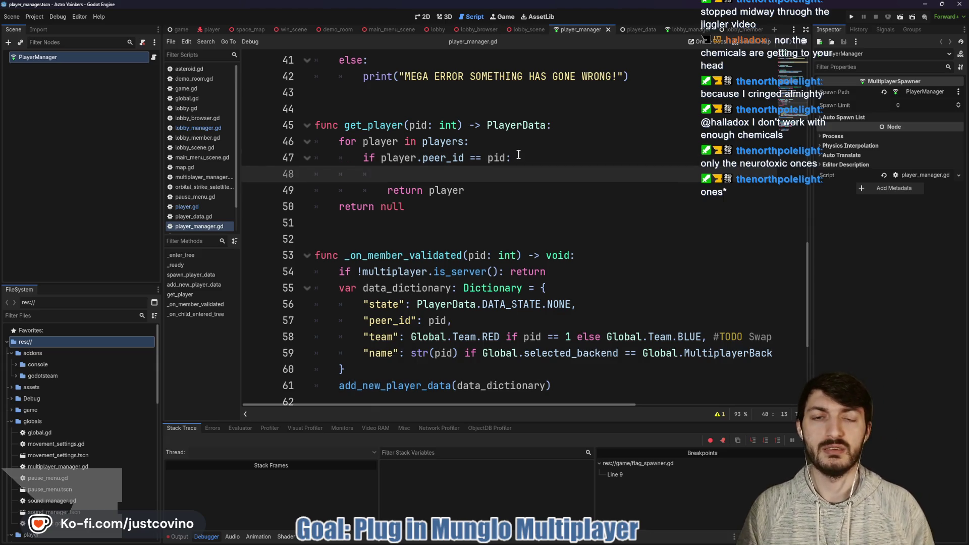
{"action": "type", "text": "print(\"P"}
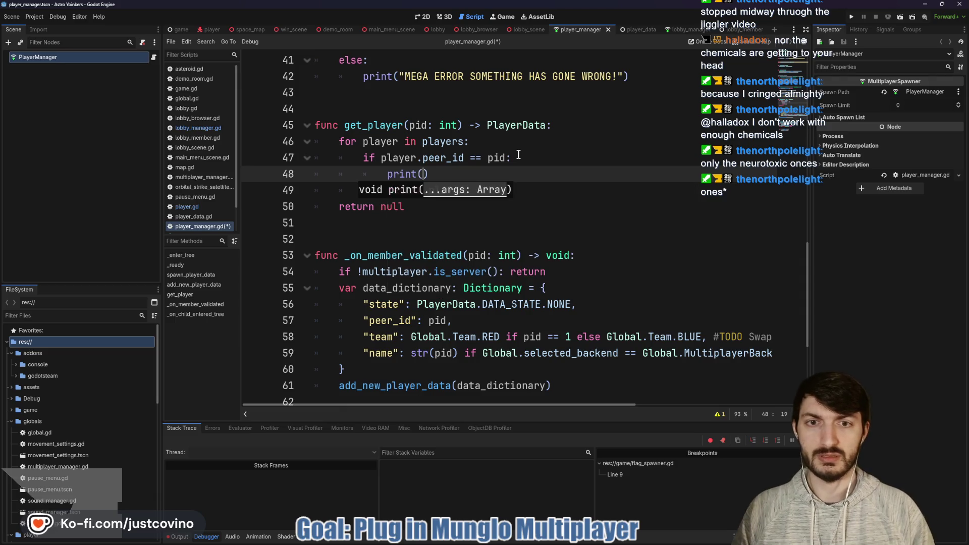
{"action": "type", "text": "eer ID"}
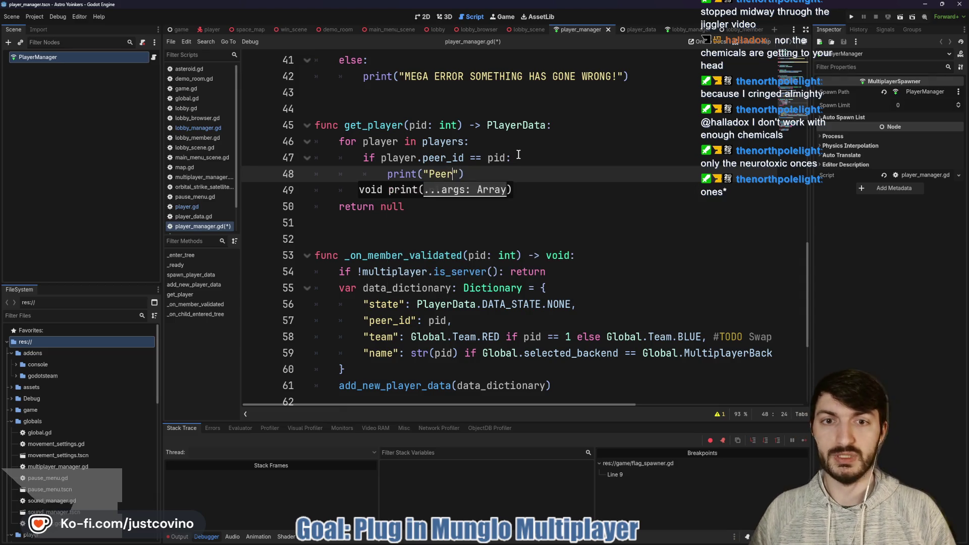
{"action": "type", "text": ": \", "}
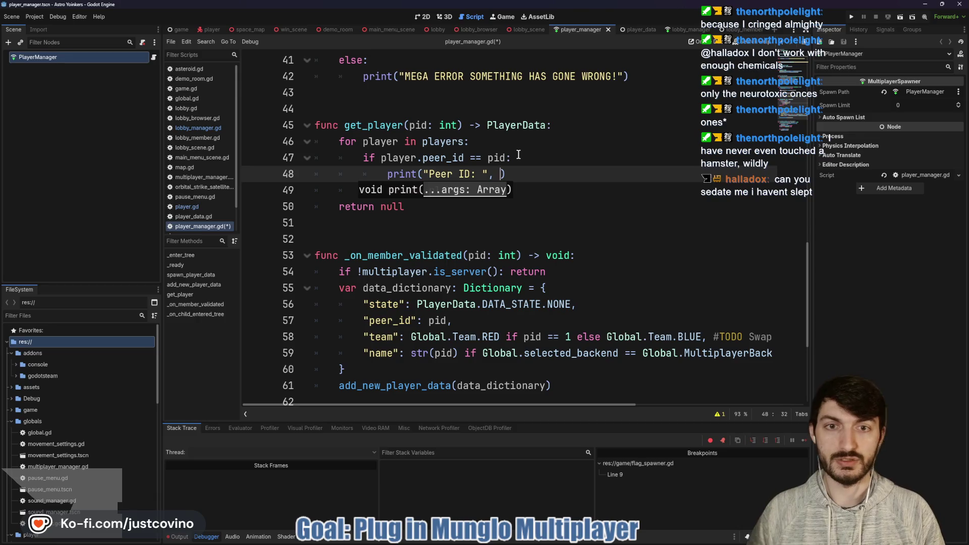
{"action": "type", "text": "player."}
{"action": "type", "text": "peer"}
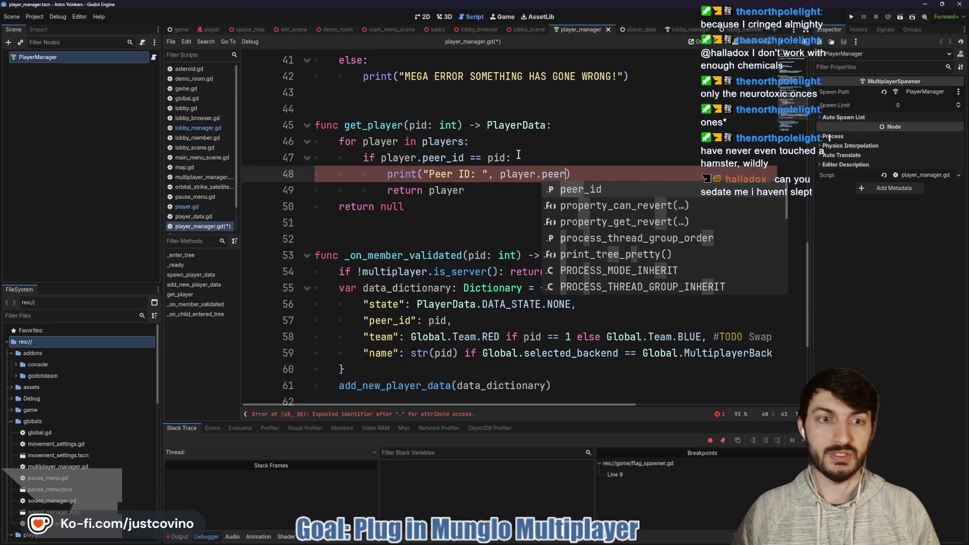
{"action": "key", "text": "Return"}
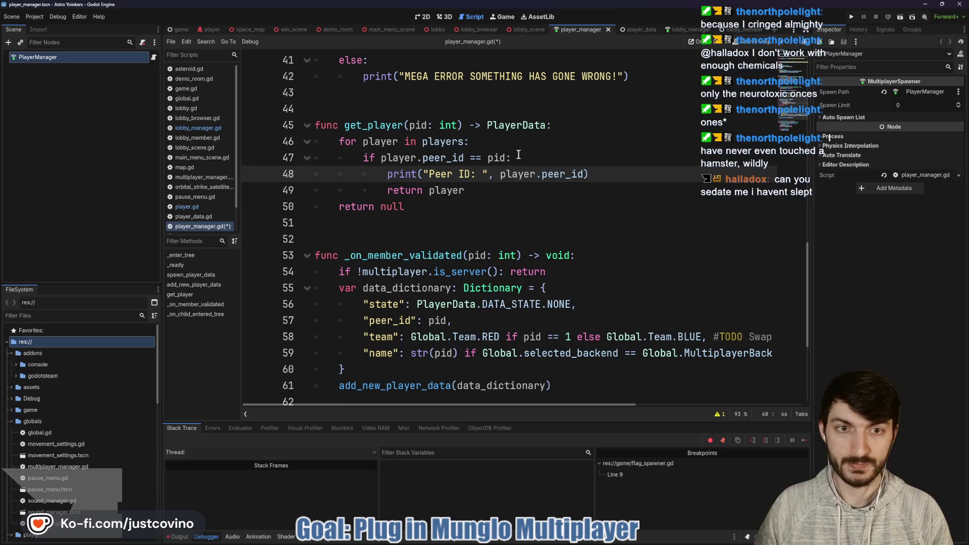
{"action": "type", "text": ", "}
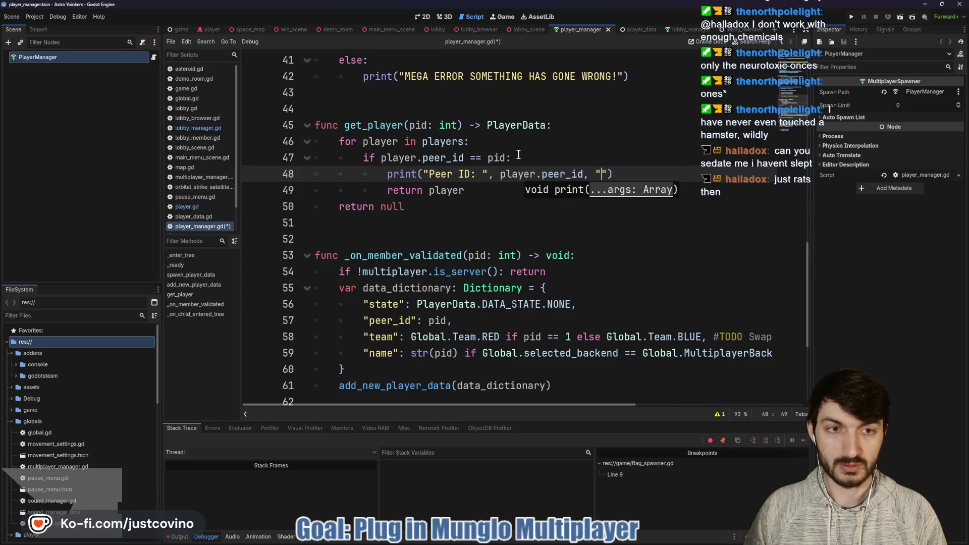
{"action": "type", "text": "d: "}
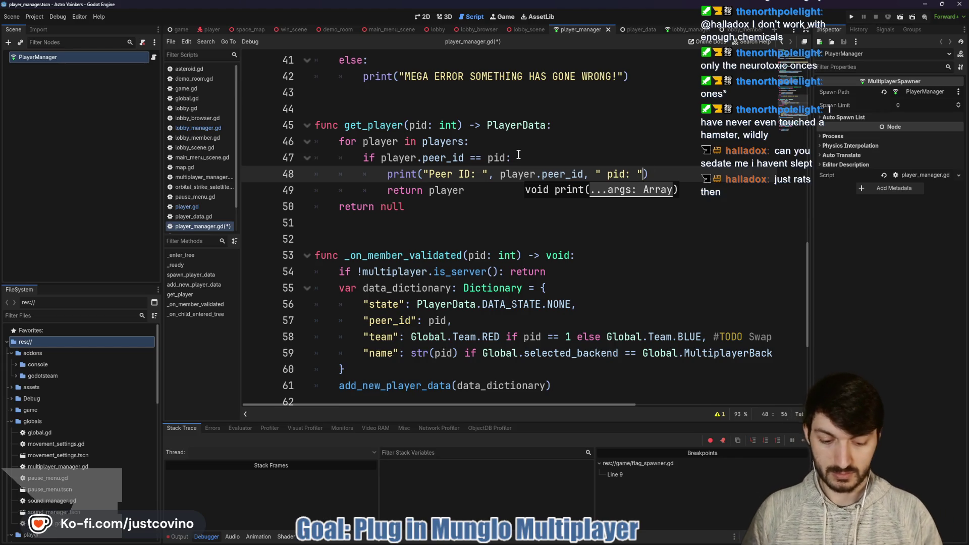
{"action": "type", "text": "d"}
{"action": "left_click", "coordinate": [852, 17]}
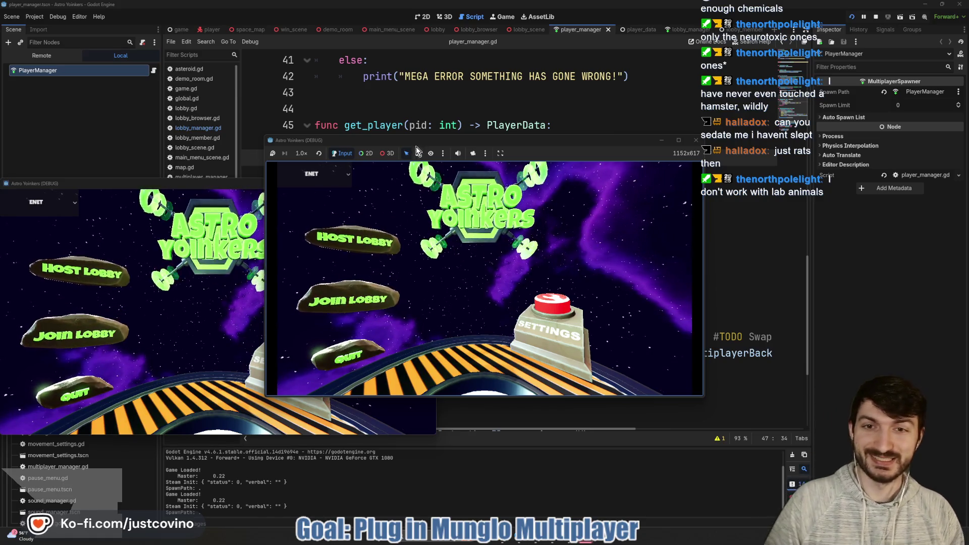
Arrange both game windows, host a private lobby in one, and join Fake Lobby 10 from the other
{"action": "mouse_move", "coordinate": [413, 142]}
{"action": "left_mouse_down"}
{"action": "mouse_move", "coordinate": [415, 160]}
{"action": "mouse_move", "coordinate": [598, 123]}
{"action": "left_mouse_up"}
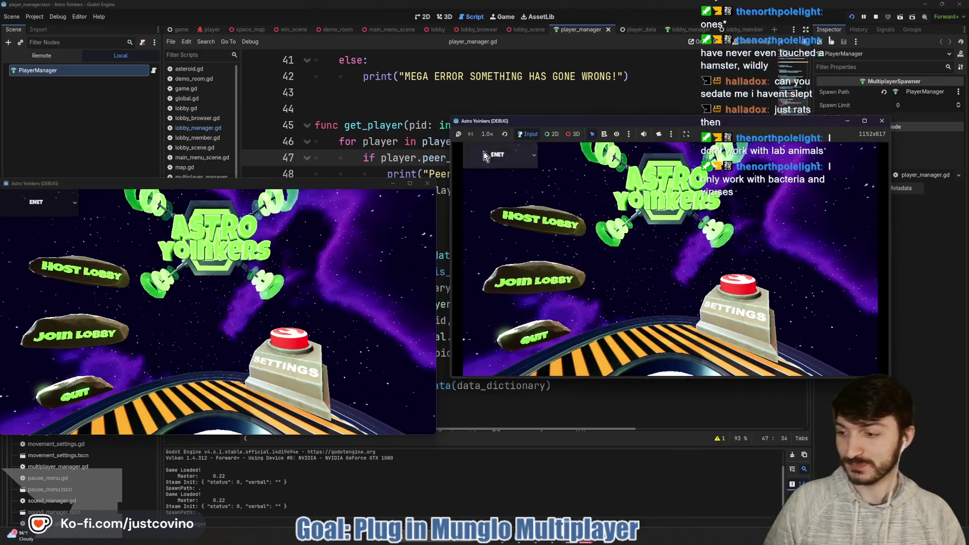
{"action": "left_click_drag", "start_coordinate": [334, 184], "coordinate": [339, 140]}
{"action": "left_click", "coordinate": [537, 220]}
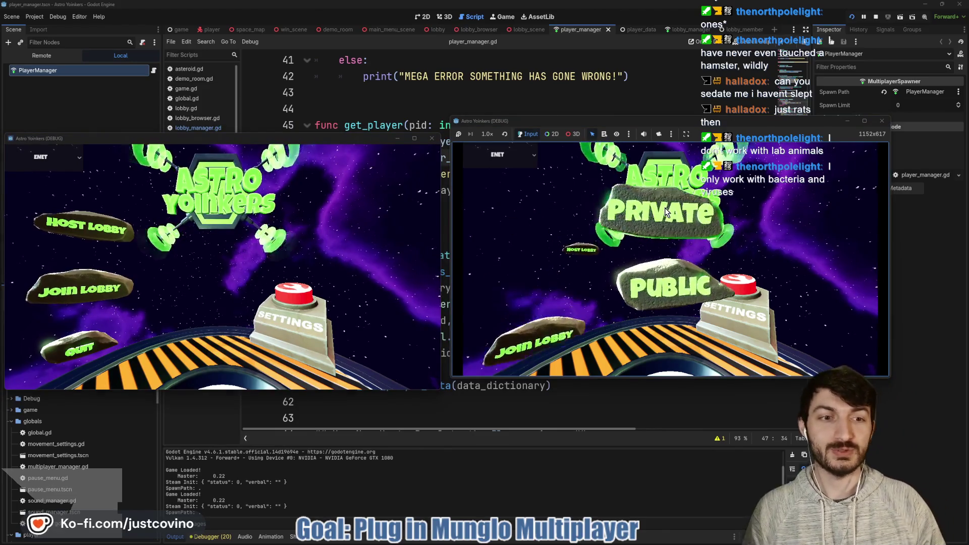
{"action": "left_click", "coordinate": [665, 208]}
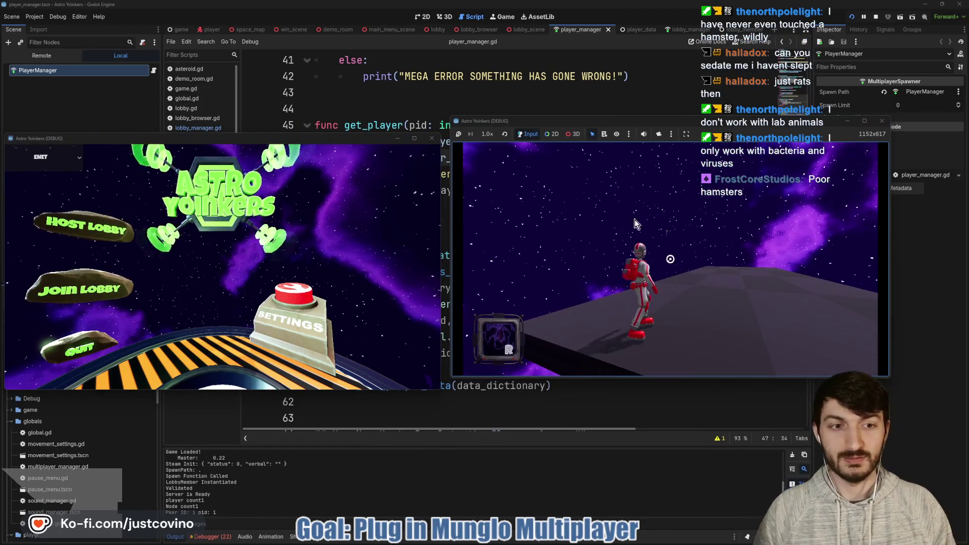
{"action": "left_click", "coordinate": [122, 292]}
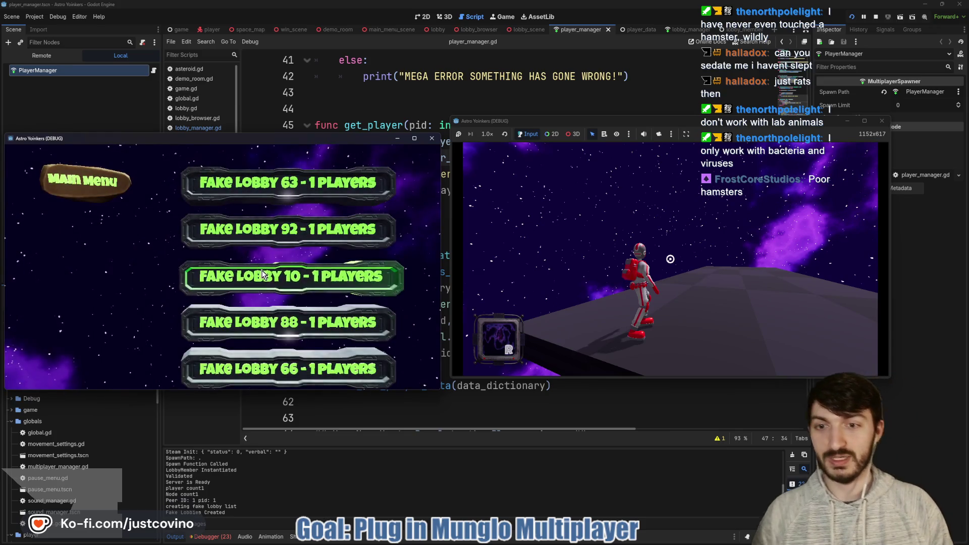
{"action": "left_click", "coordinate": [262, 274]}
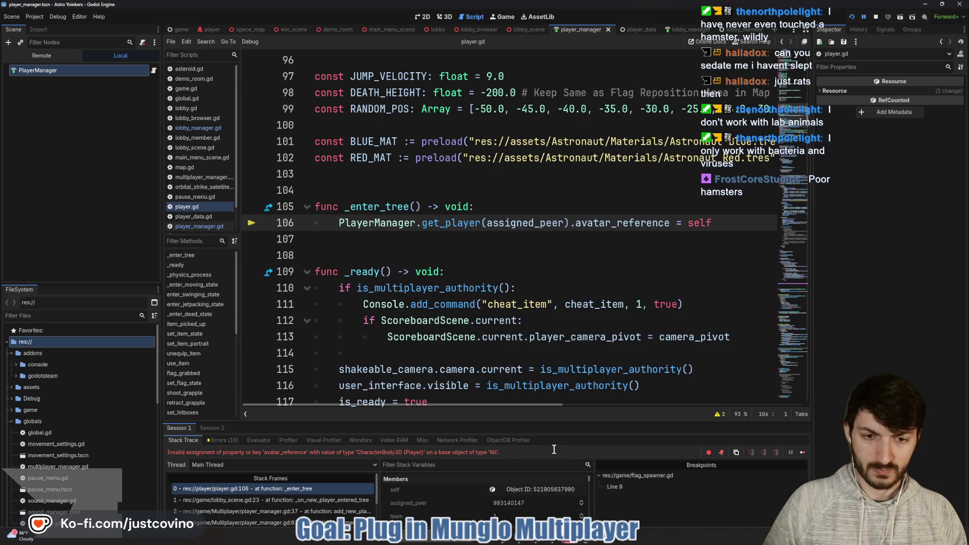
Stop the running game, enlarge the output panel to read the log, then shrink it back
{"action": "left_click", "coordinate": [367, 429]}
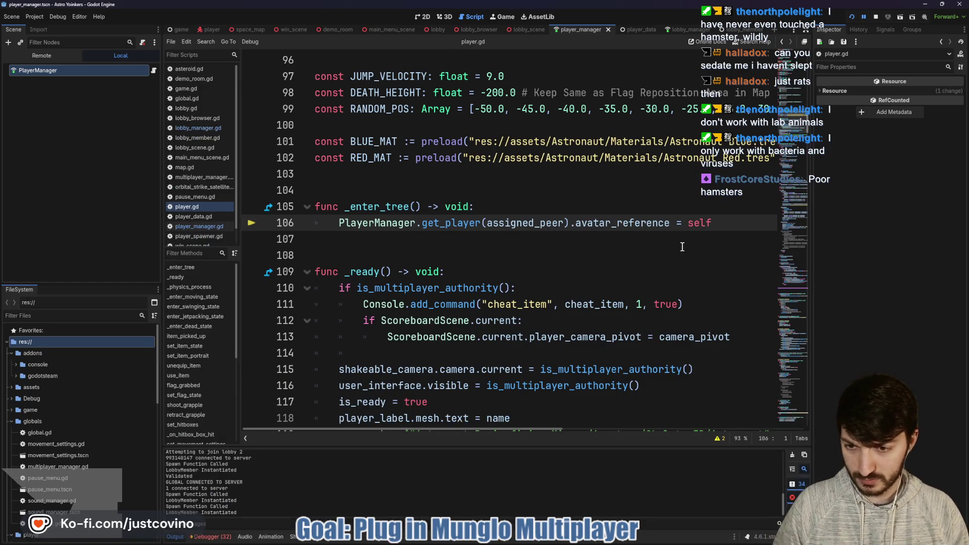
{"action": "left_click", "coordinate": [876, 18]}
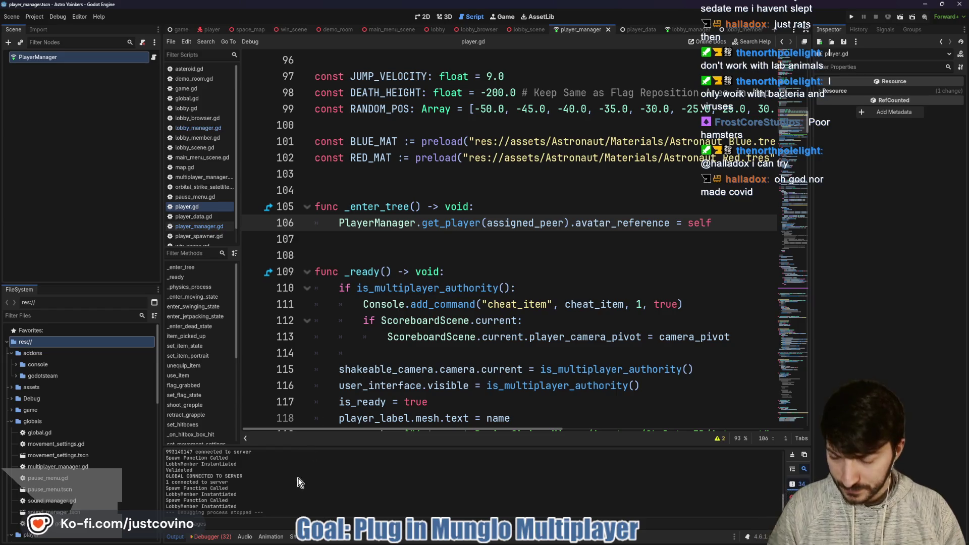
{"action": "left_click_drag", "start_coordinate": [396, 446], "coordinate": [412, 160]}
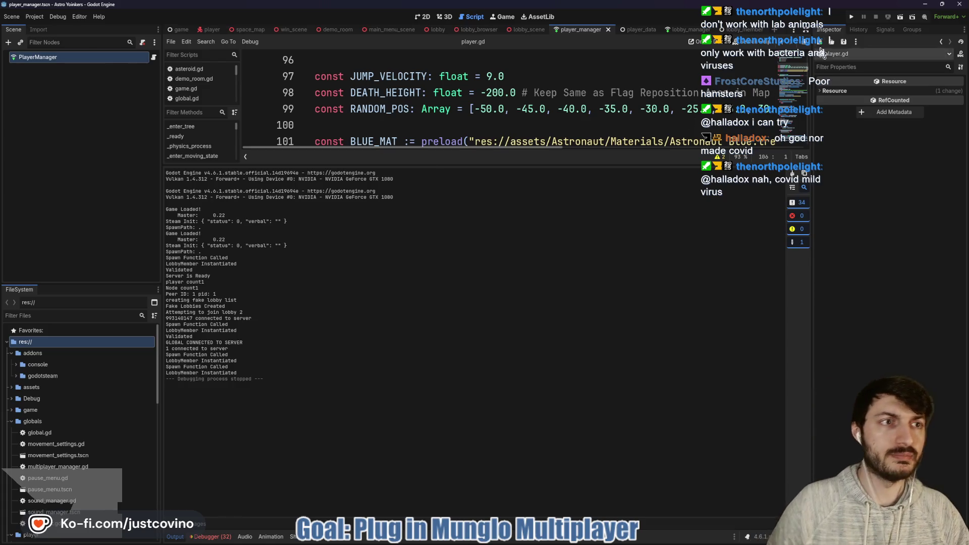
{"action": "left_click_drag", "start_coordinate": [598, 165], "coordinate": [571, 439]}
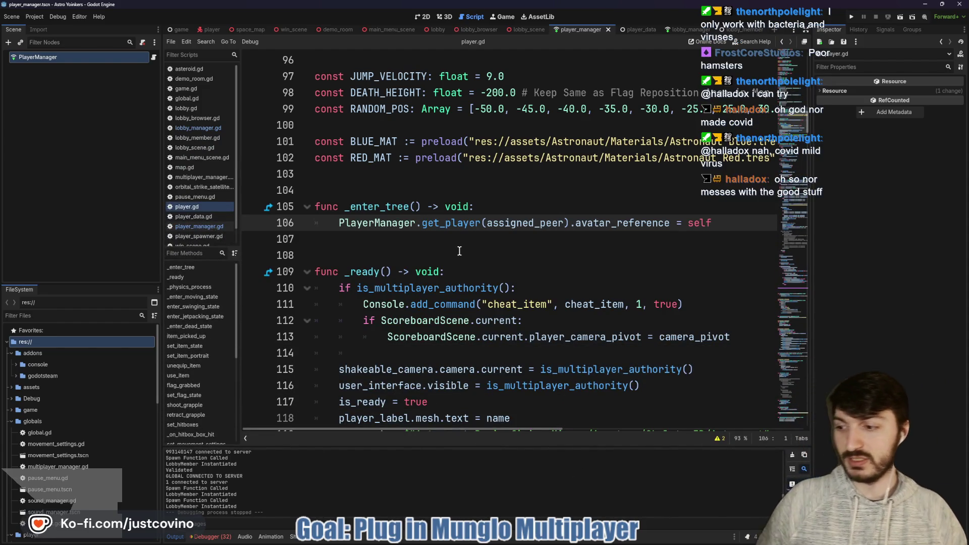
Read down through player.gd's JETPACKING physics code, then switch to lobby_manager.gd
{"action": "scroll", "coordinate": [445, 276], "scroll_direction": "down", "scroll_amount": 2}
{"action": "left_click", "coordinate": [433, 254]}
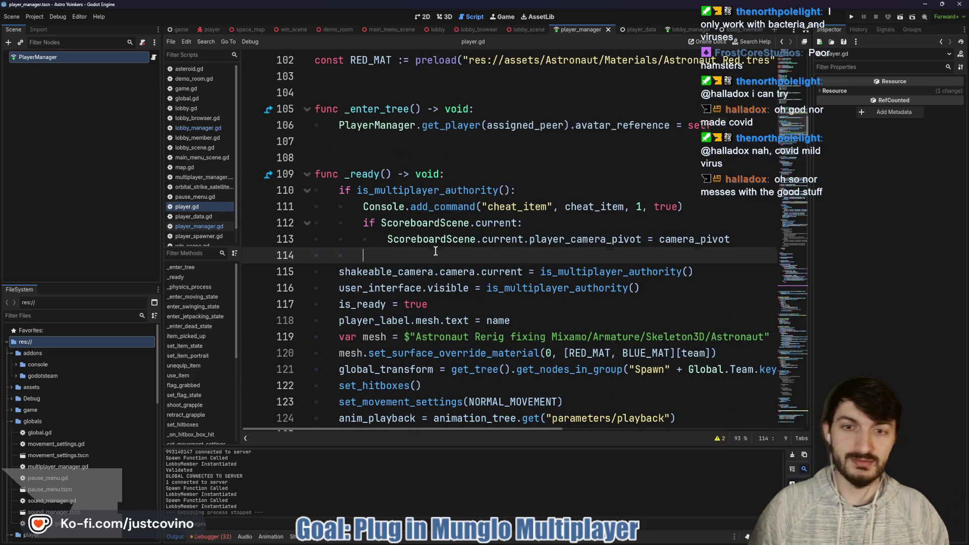
{"action": "scroll", "coordinate": [483, 244], "scroll_direction": "down", "scroll_amount": 3}
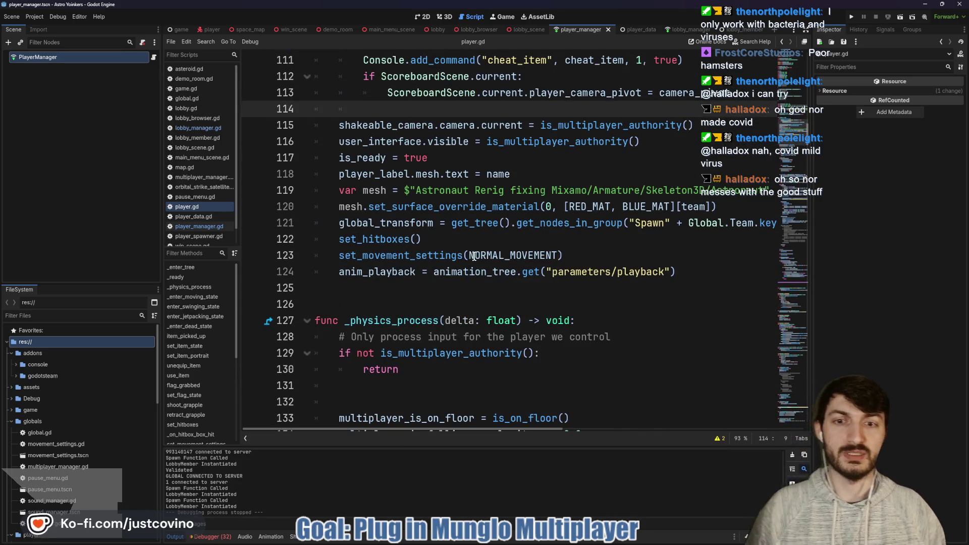
{"action": "scroll", "coordinate": [479, 247], "scroll_direction": "down", "scroll_amount": 3}
{"action": "scroll", "coordinate": [464, 252], "scroll_direction": "down", "scroll_amount": 12}
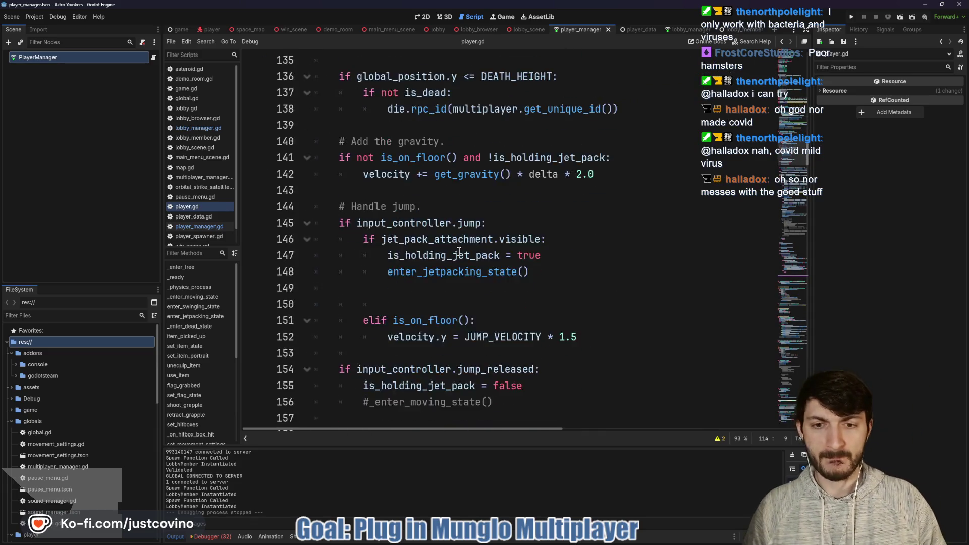
{"action": "scroll", "coordinate": [453, 251], "scroll_direction": "down", "scroll_amount": 12}
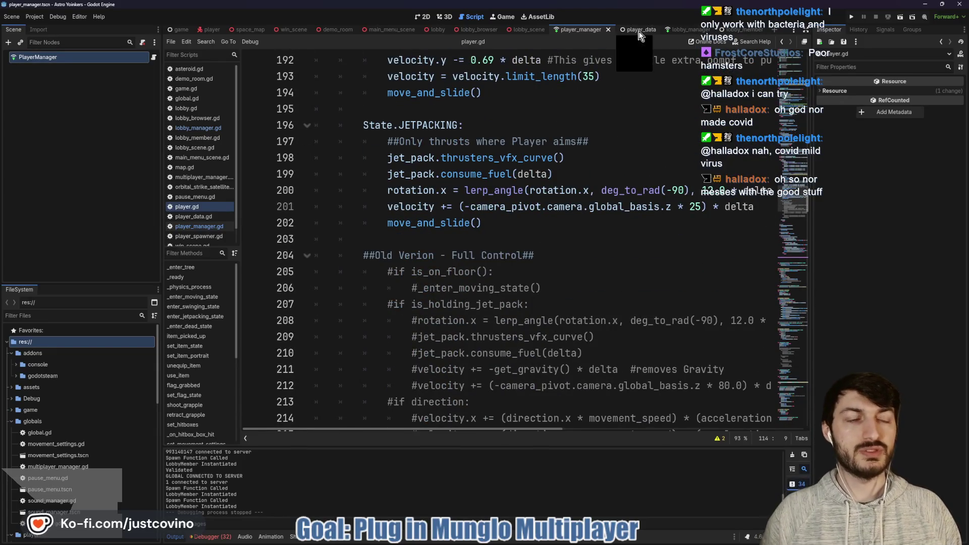
{"action": "left_click", "coordinate": [676, 29]}
Delete the 'LobbyMember Instantiated' and 'Spawn Function Called' prints from spawn_lobby_member and save
{"action": "scroll", "coordinate": [523, 162], "scroll_direction": "down", "scroll_amount": 1}
{"action": "scroll", "coordinate": [415, 208], "scroll_direction": "up", "scroll_amount": 6}
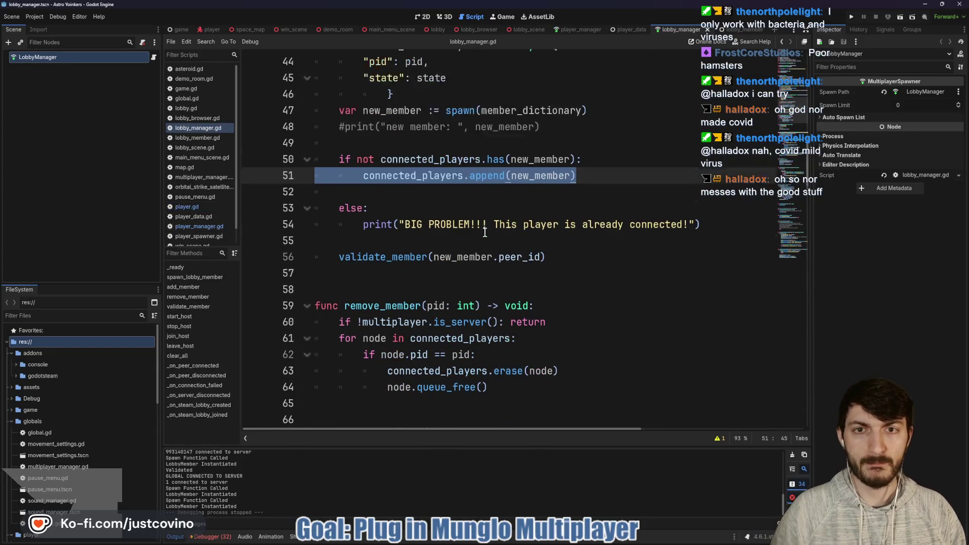
{"action": "left_click_drag", "start_coordinate": [534, 206], "coordinate": [293, 226]}
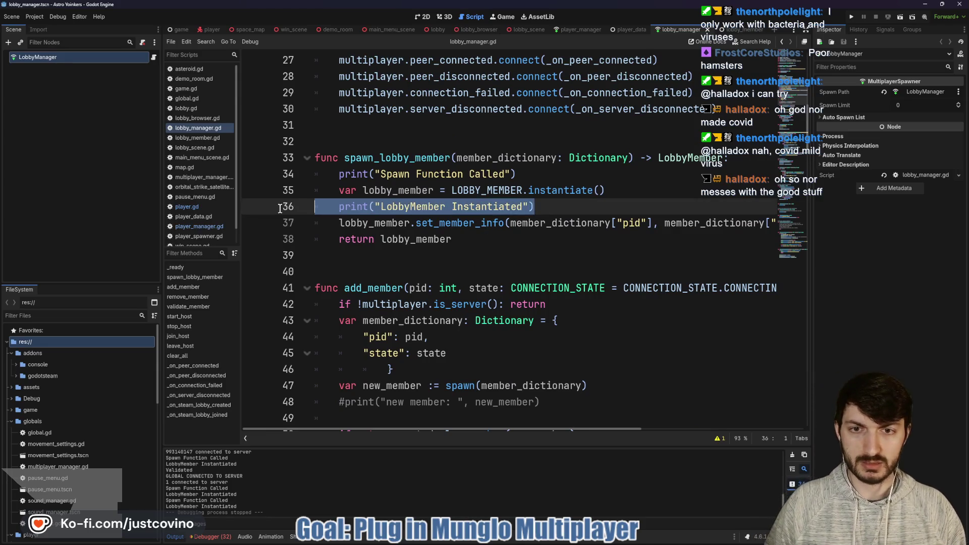
{"action": "key", "text": "BackSpace"}
{"action": "key", "text": "BackSpace"}
{"action": "key", "text": "BackSpace"}
{"action": "left_click_drag", "start_coordinate": [520, 173], "coordinate": [299, 186]}
{"action": "key", "text": "Left"}
{"action": "key", "text": "ctrl+shift+Left"}
{"action": "key", "text": "ctrl+shift+Left"}
{"action": "key", "text": "ctrl+shift+Left"}
{"action": "key", "text": "BackSpace"}
{"action": "key", "text": "BackSpace"}
{"action": "key", "text": "ctrl+s"}
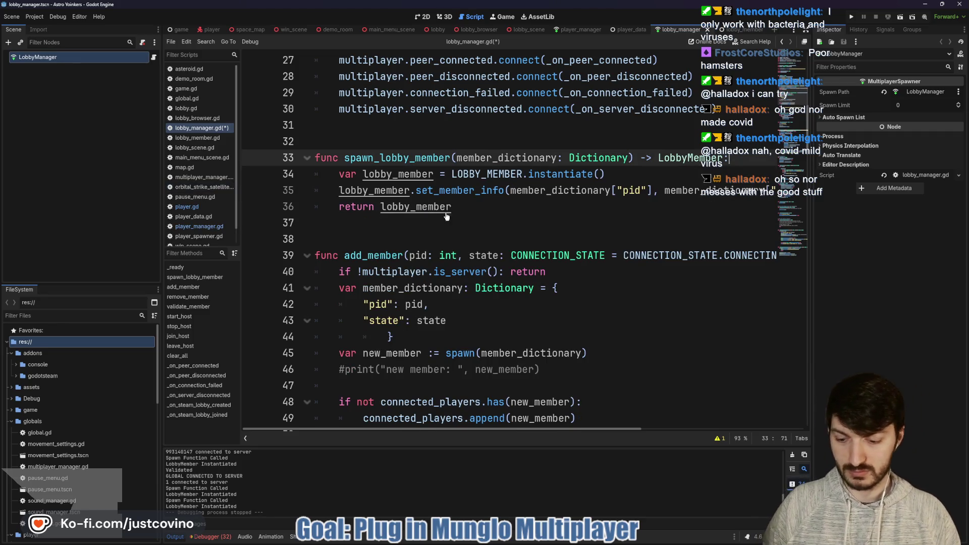
Review the join_host function on line 103, then switch to lobby_scene.gd
{"action": "scroll", "coordinate": [454, 212], "scroll_direction": "down", "scroll_amount": 6}
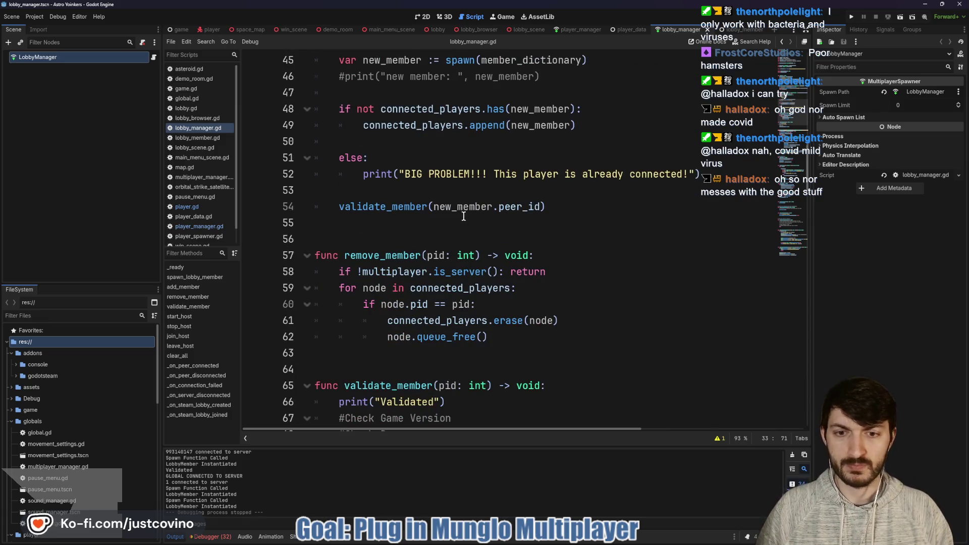
{"action": "scroll", "coordinate": [465, 214], "scroll_direction": "down", "scroll_amount": 5}
{"action": "scroll", "coordinate": [476, 178], "scroll_direction": "down", "scroll_amount": 4}
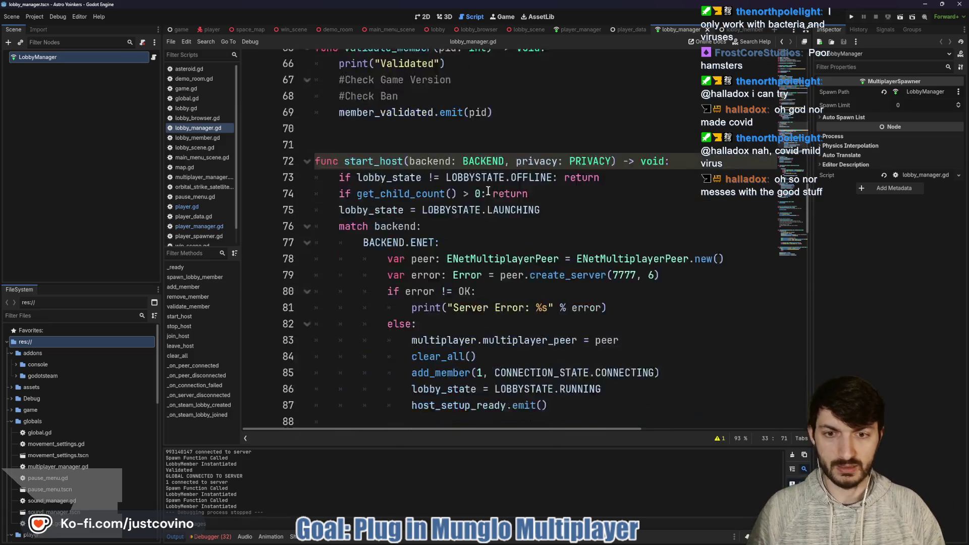
{"action": "scroll", "coordinate": [455, 205], "scroll_direction": "down", "scroll_amount": 5}
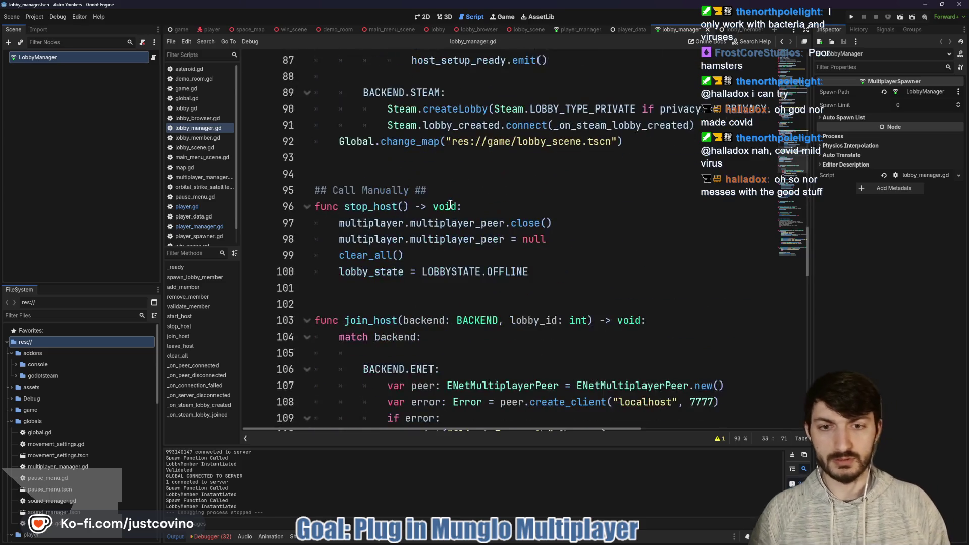
{"action": "scroll", "coordinate": [449, 201], "scroll_direction": "down", "scroll_amount": 4}
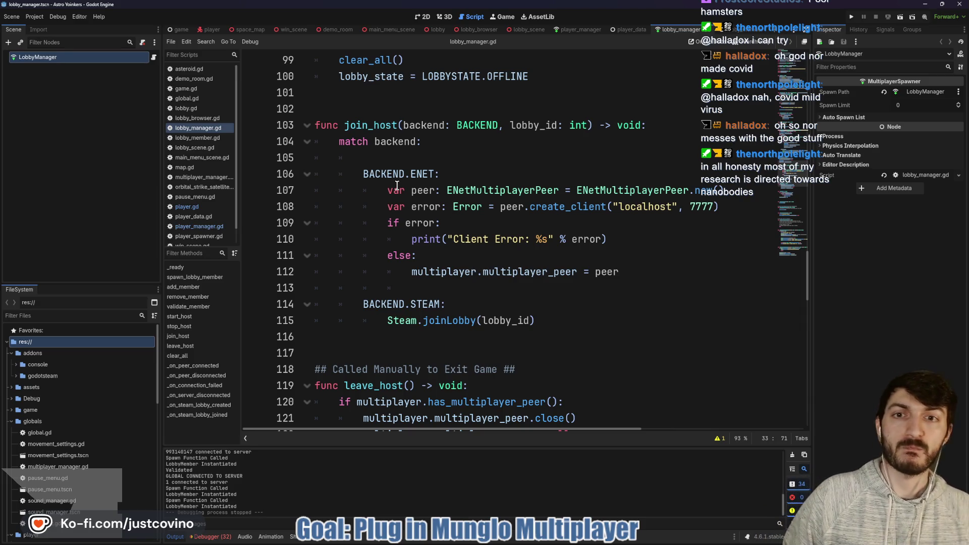
{"action": "double_click", "coordinate": [372, 126]}
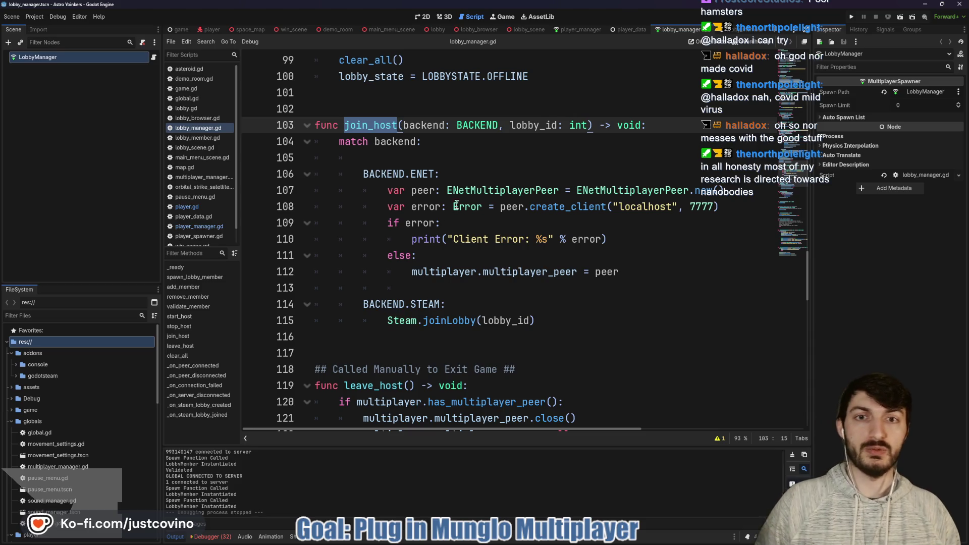
{"action": "scroll", "coordinate": [471, 190], "scroll_direction": "down", "scroll_amount": 1}
{"action": "scroll", "coordinate": [471, 190], "scroll_direction": "down", "scroll_amount": 3}
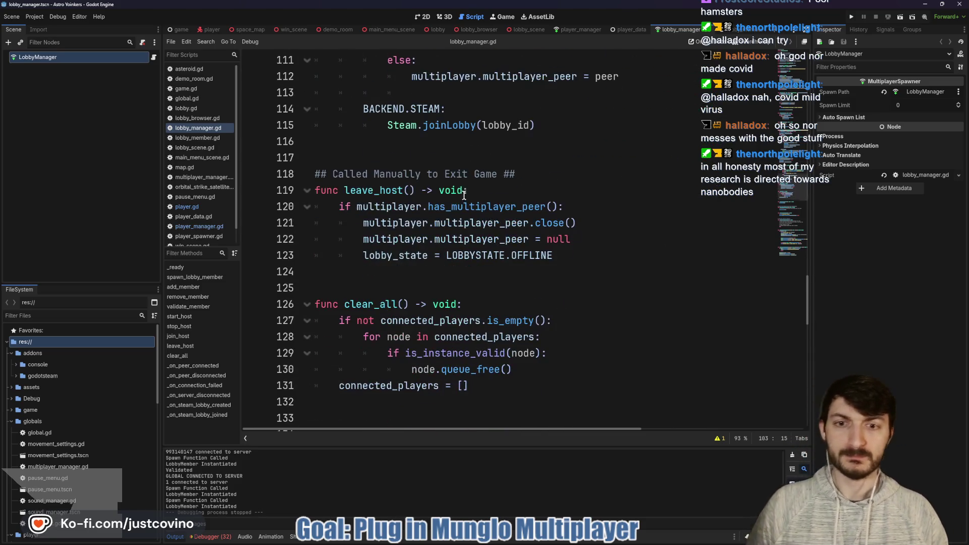
{"action": "scroll", "coordinate": [391, 190], "scroll_direction": "up", "scroll_amount": 9}
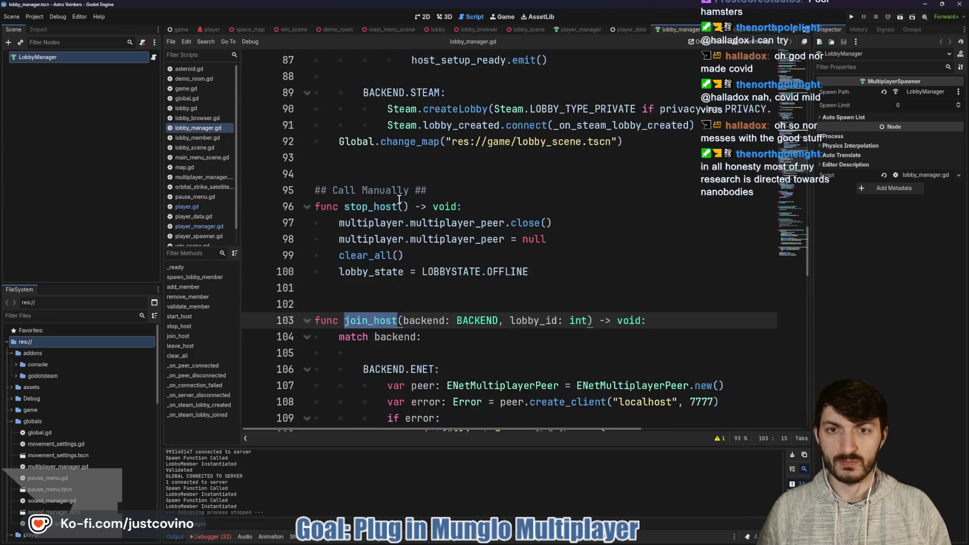
{"action": "scroll", "coordinate": [394, 204], "scroll_direction": "up", "scroll_amount": 5}
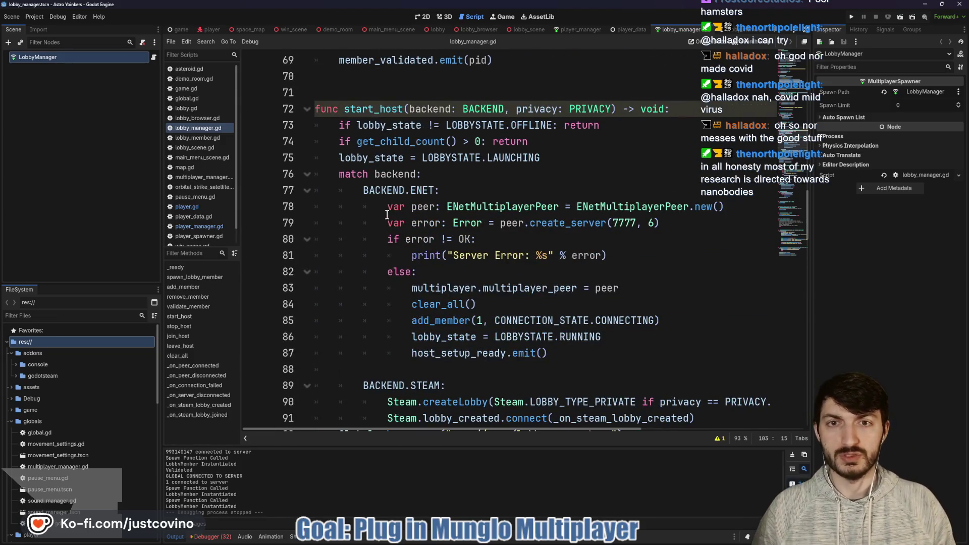
{"action": "scroll", "coordinate": [382, 211], "scroll_direction": "down", "scroll_amount": 3}
{"action": "scroll", "coordinate": [381, 211], "scroll_direction": "down", "scroll_amount": 5}
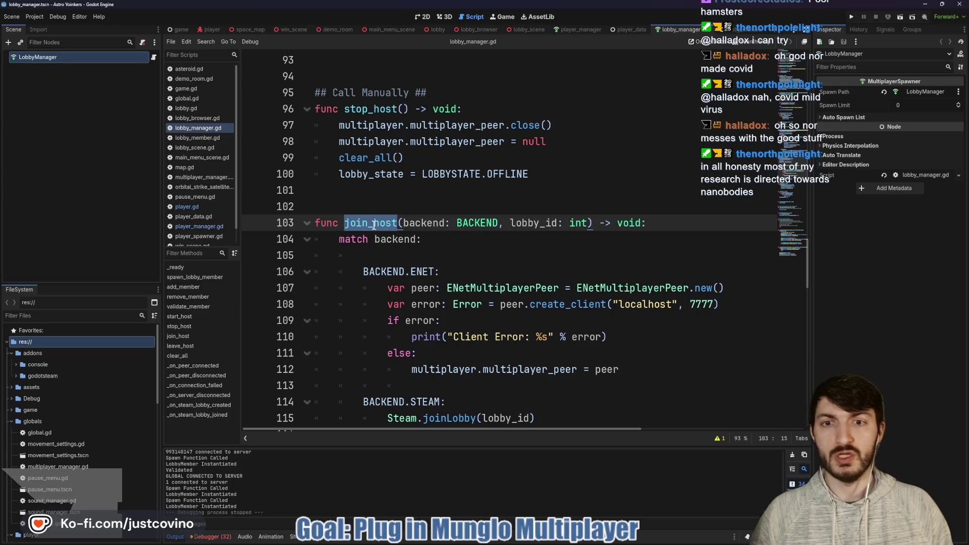
{"action": "scroll", "coordinate": [401, 243], "scroll_direction": "down", "scroll_amount": 1}
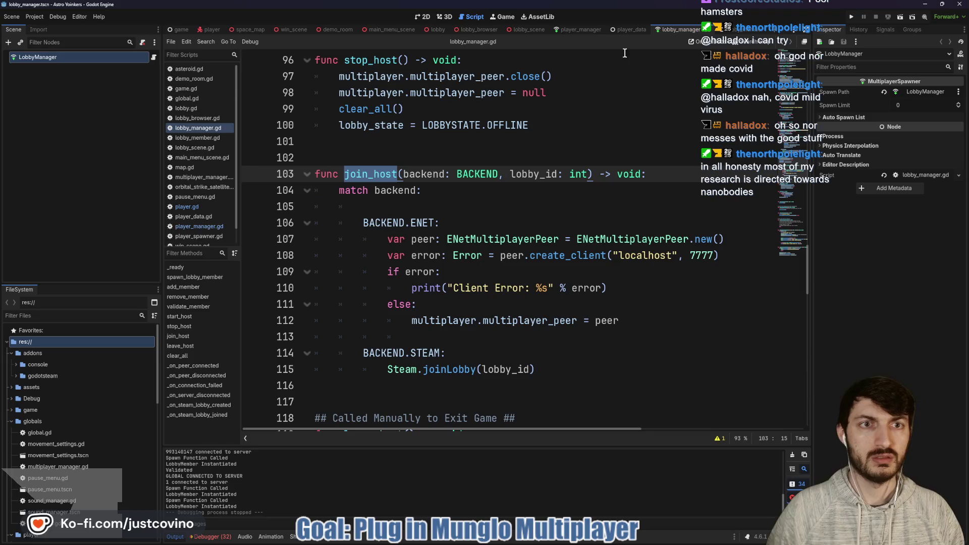
{"action": "left_click", "coordinate": [534, 32]}
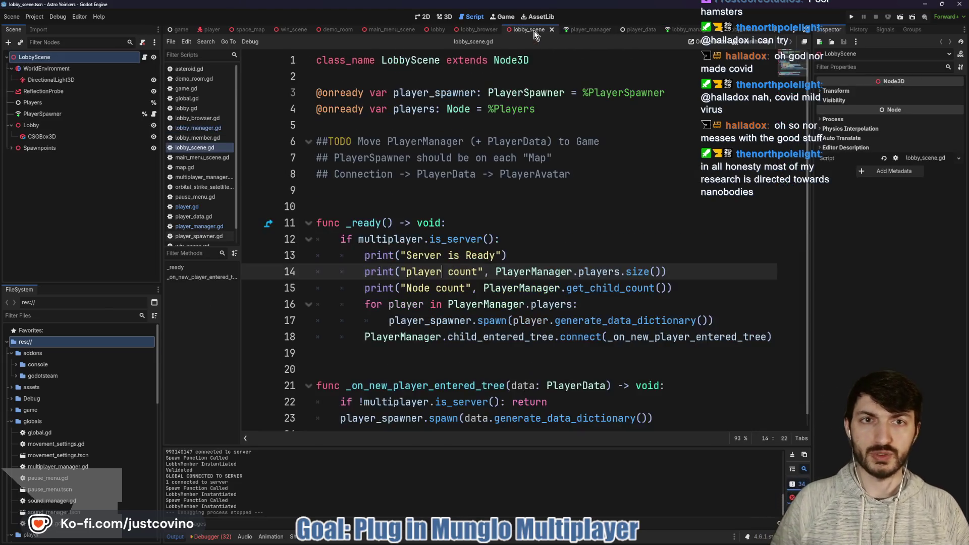
Review the join_host calls on lines 95-97 of lobby_browser.gd's join_lobby and save
{"action": "left_click", "coordinate": [478, 29]}
{"action": "scroll", "coordinate": [483, 159], "scroll_direction": "down", "scroll_amount": 3}
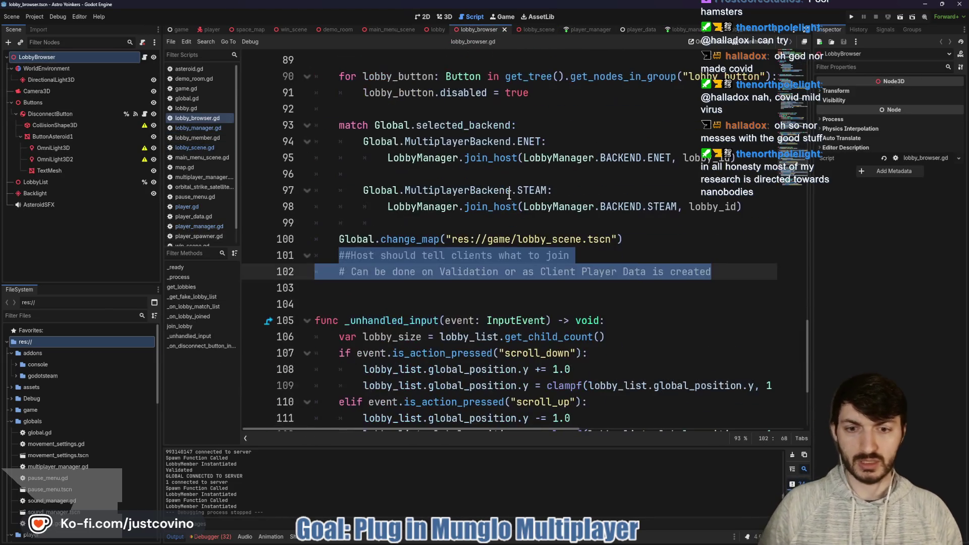
{"action": "scroll", "coordinate": [444, 240], "scroll_direction": "up", "scroll_amount": 2}
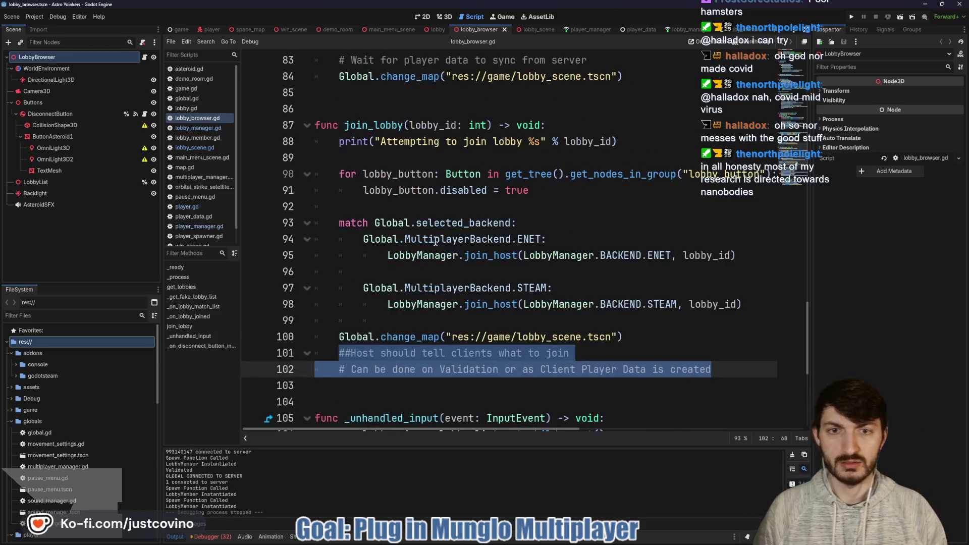
{"action": "left_click", "coordinate": [480, 256]}
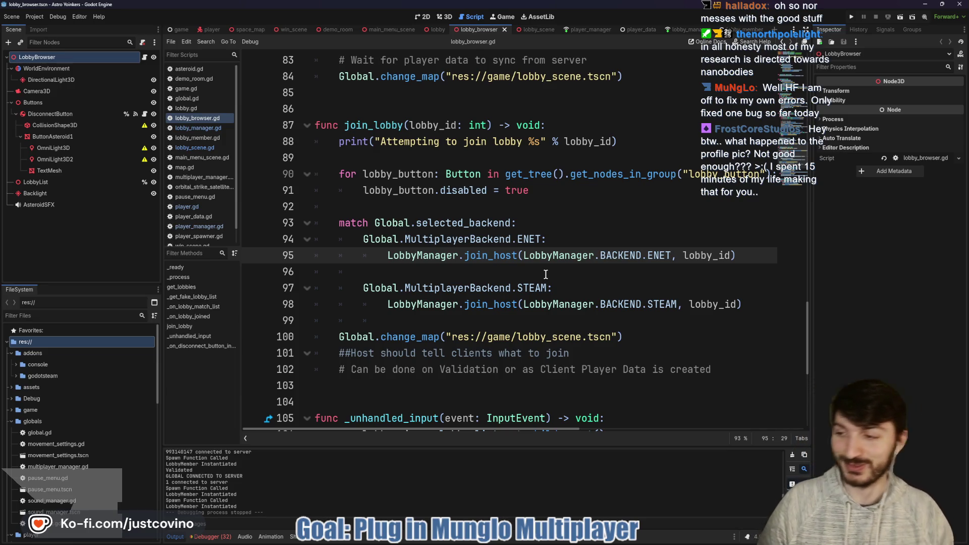
{"action": "left_click", "coordinate": [502, 281]}
{"action": "key", "text": "ctrl+s"}
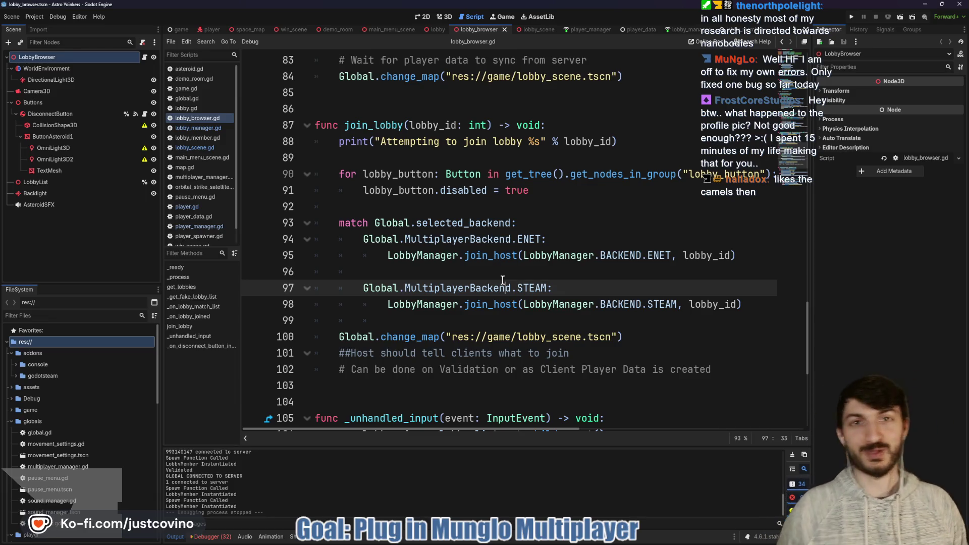
{"action": "mouse_move", "coordinate": [502, 281]}
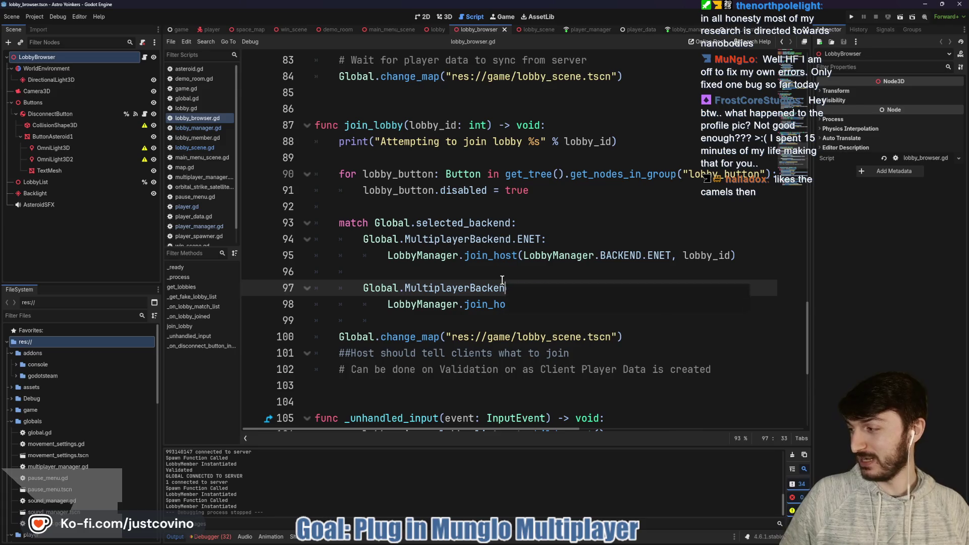
{"action": "mouse_move", "coordinate": [513, 254]}
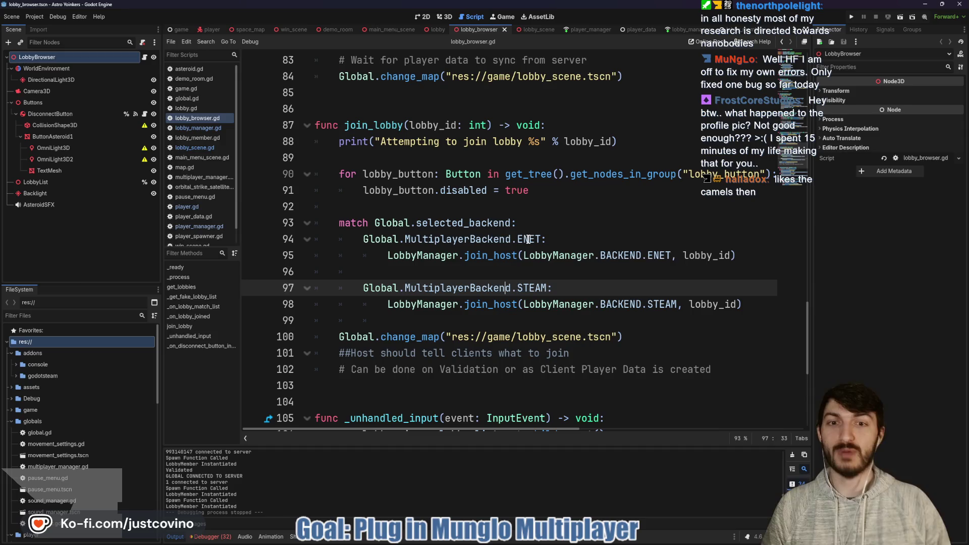
{"action": "left_click", "coordinate": [430, 266]}
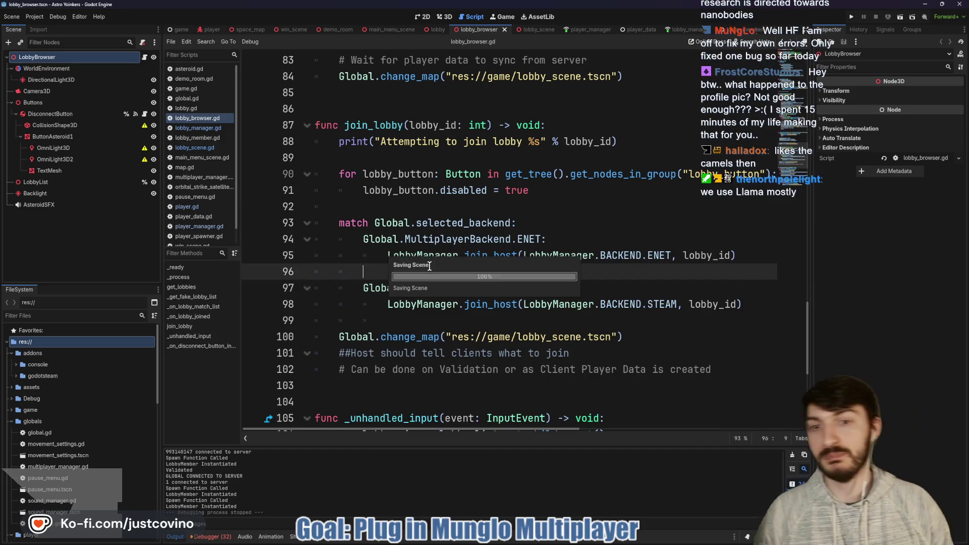
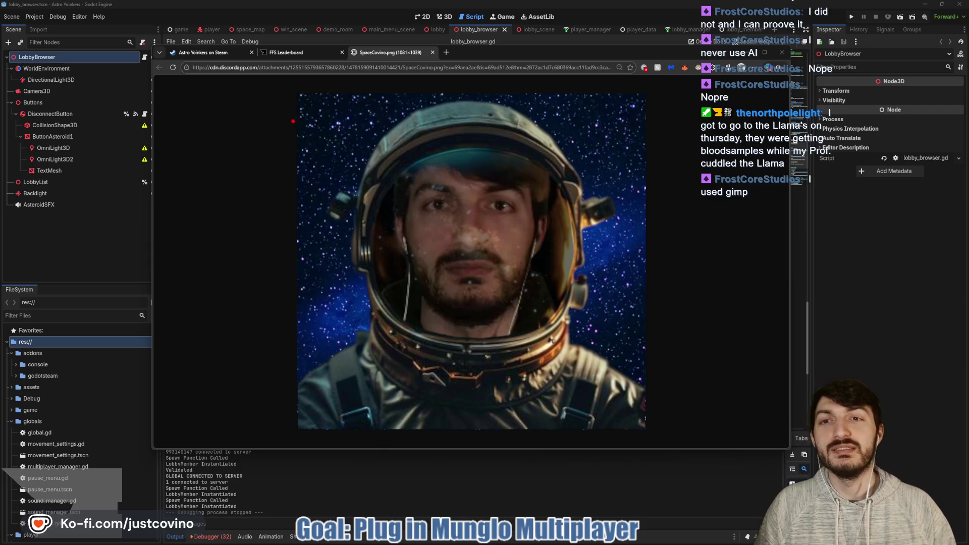
Save the astronaut portrait as SpaceCovino.png in TemporaryStuff and close the image tab
{"action": "mouse_move", "coordinate": [290, 95]}
{"action": "left_mouse_down"}
{"action": "mouse_move", "coordinate": [470, 223]}
{"action": "mouse_move", "coordinate": [653, 382]}
{"action": "left_mouse_up"}
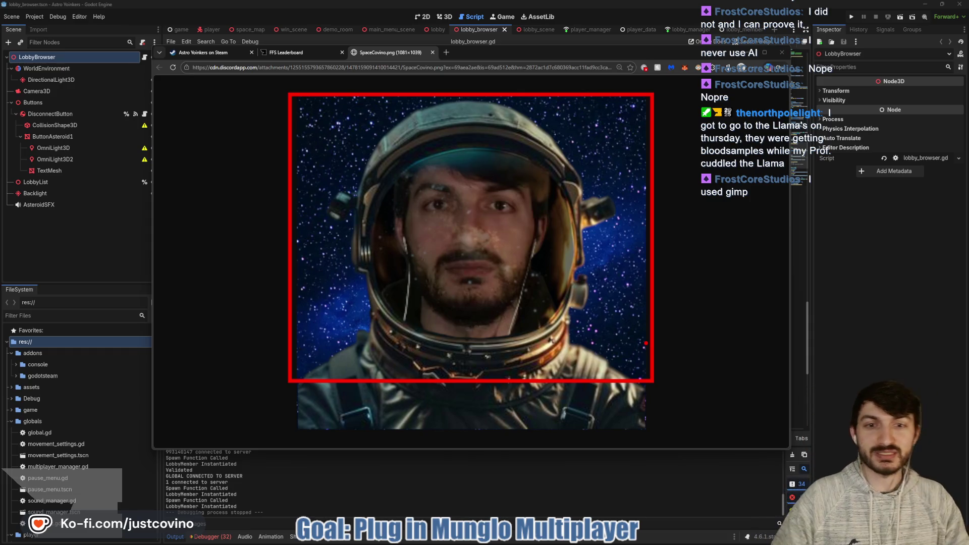
{"action": "key", "text": "Escape"}
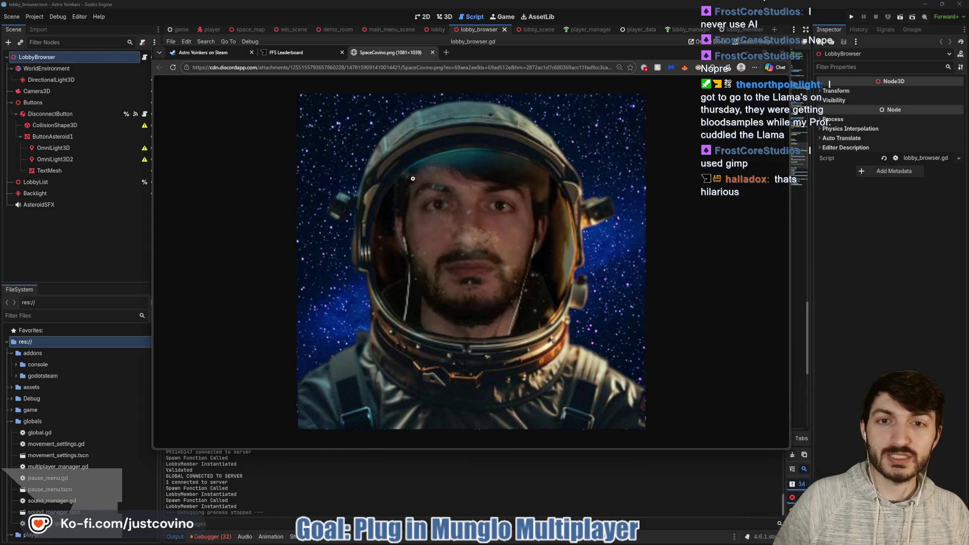
{"action": "right_click", "coordinate": [424, 195]}
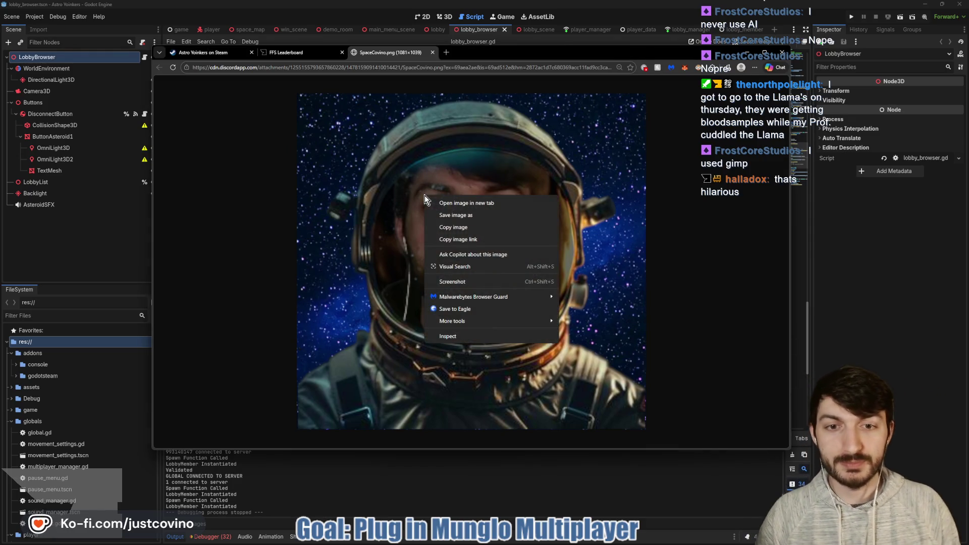
{"action": "left_click", "coordinate": [444, 224]}
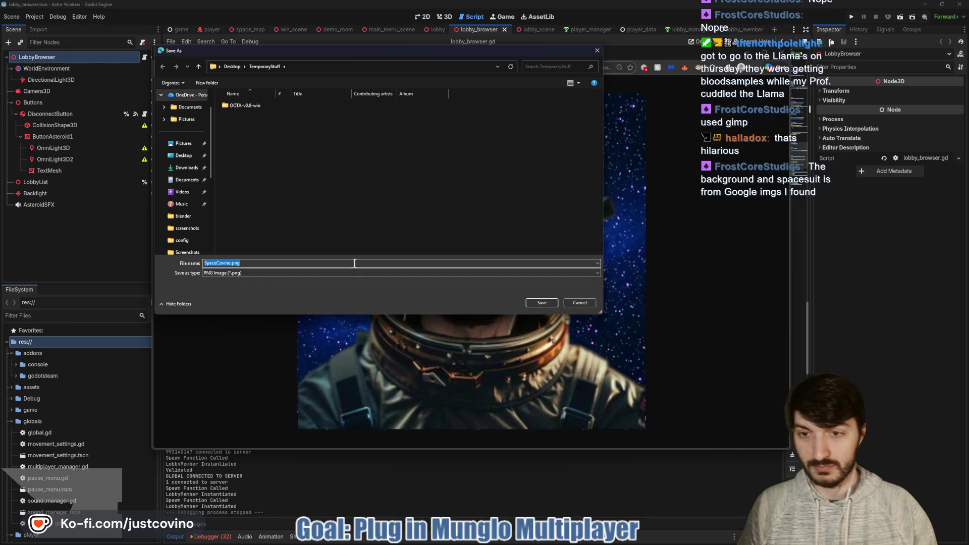
{"action": "left_click", "coordinate": [533, 305]}
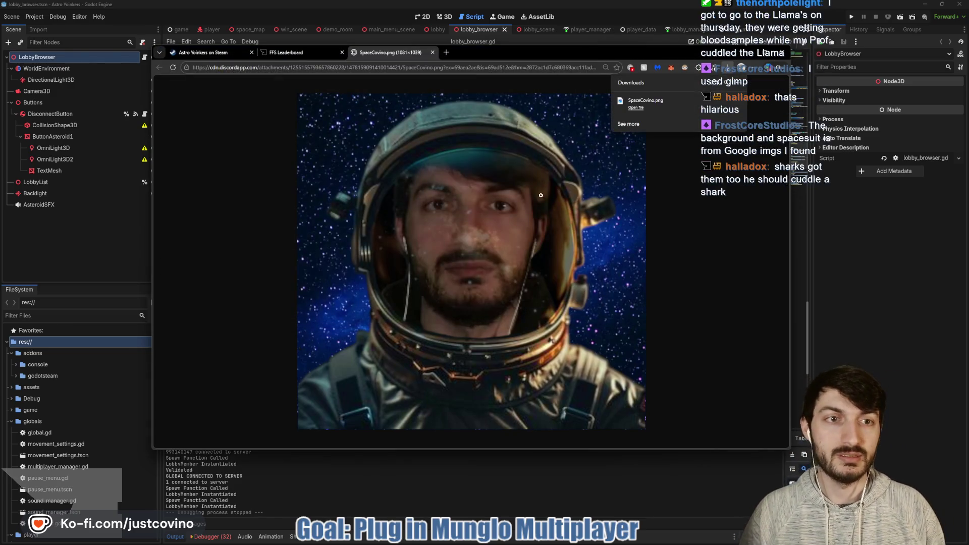
{"action": "left_click", "coordinate": [432, 52]}
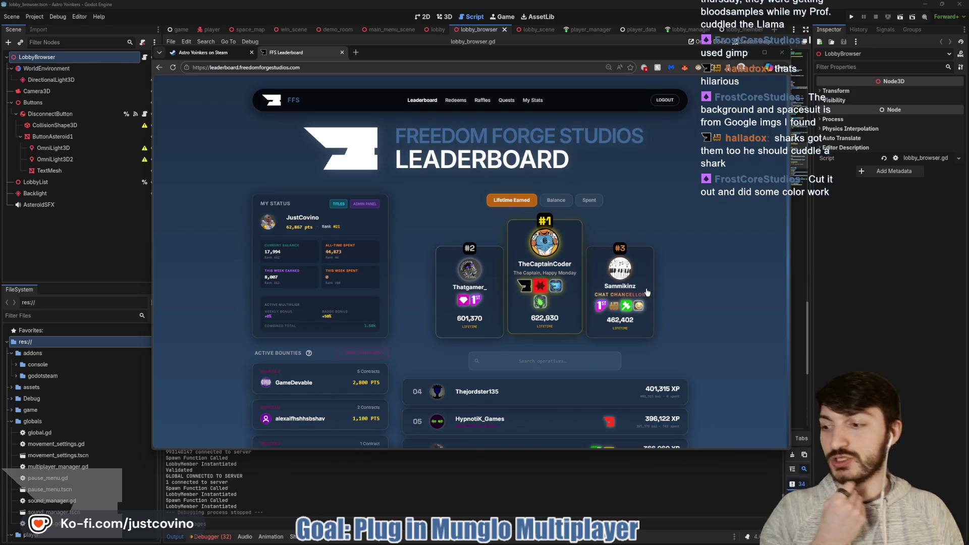
Bring the Godot editor with lobby_browser.gd back in front of the leaderboard page
{"action": "left_click", "coordinate": [861, 314]}
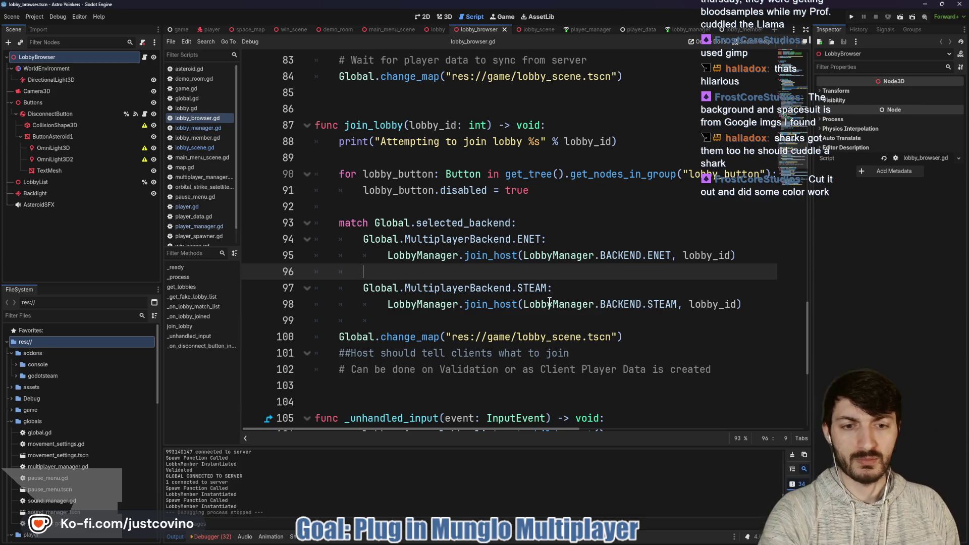
Select the change_map call on line 100 and scroll through the surrounding code
{"action": "left_click_drag", "start_coordinate": [625, 335], "coordinate": [335, 337]}
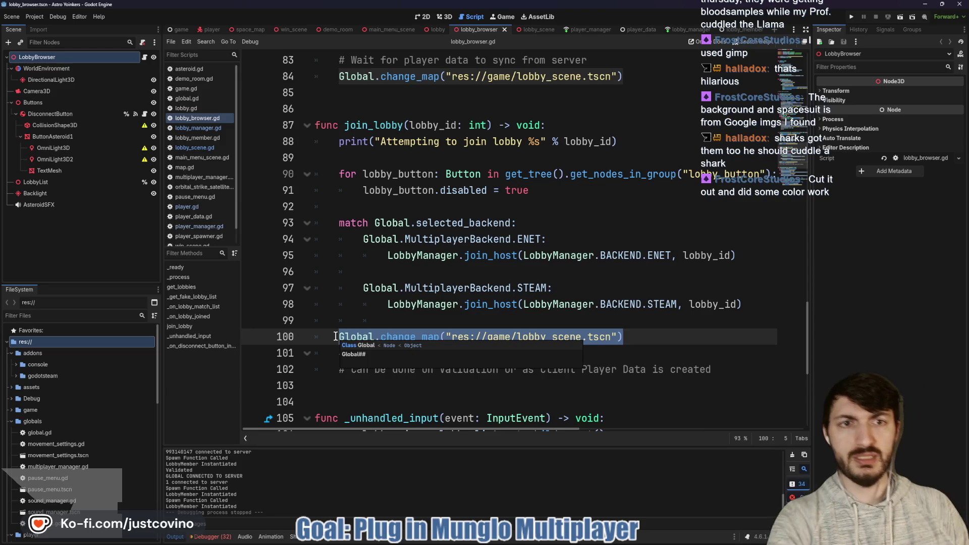
{"action": "scroll", "coordinate": [336, 336], "scroll_direction": "up", "scroll_amount": 4}
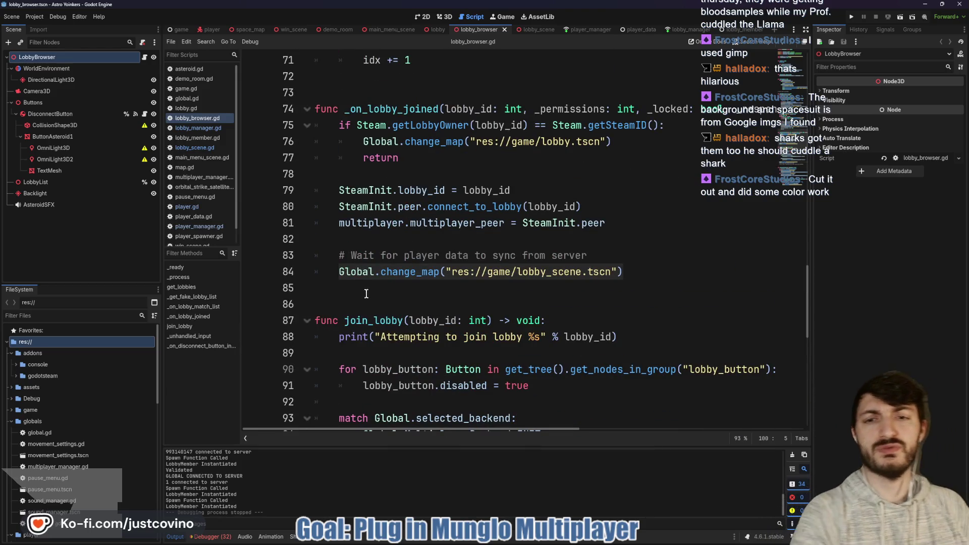
{"action": "scroll", "coordinate": [443, 247], "scroll_direction": "down", "scroll_amount": 3}
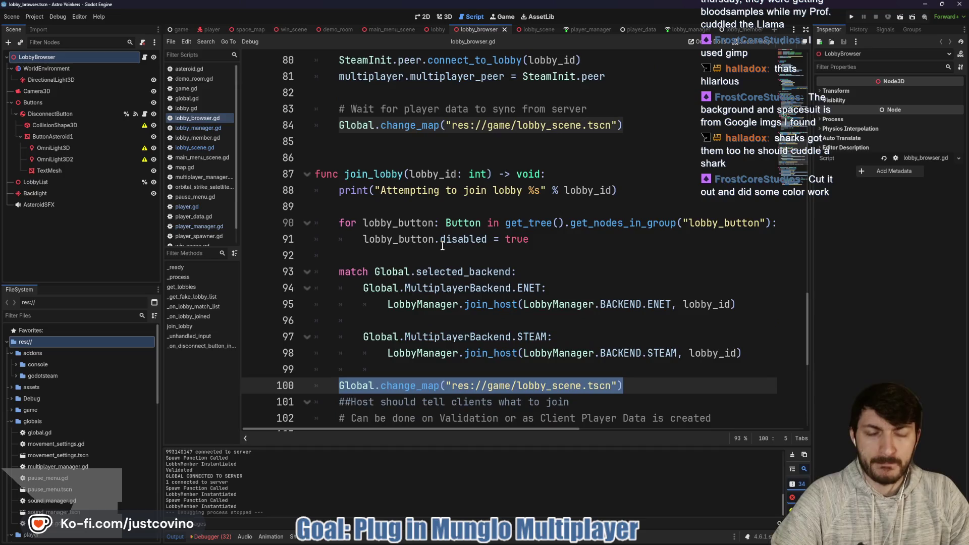
{"action": "scroll", "coordinate": [442, 246], "scroll_direction": "down", "scroll_amount": 2}
Review the get_state and _make_spawn_packet errors in the debugger, then clear all errors
{"action": "left_click", "coordinate": [211, 537]}
{"action": "left_click", "coordinate": [222, 440]}
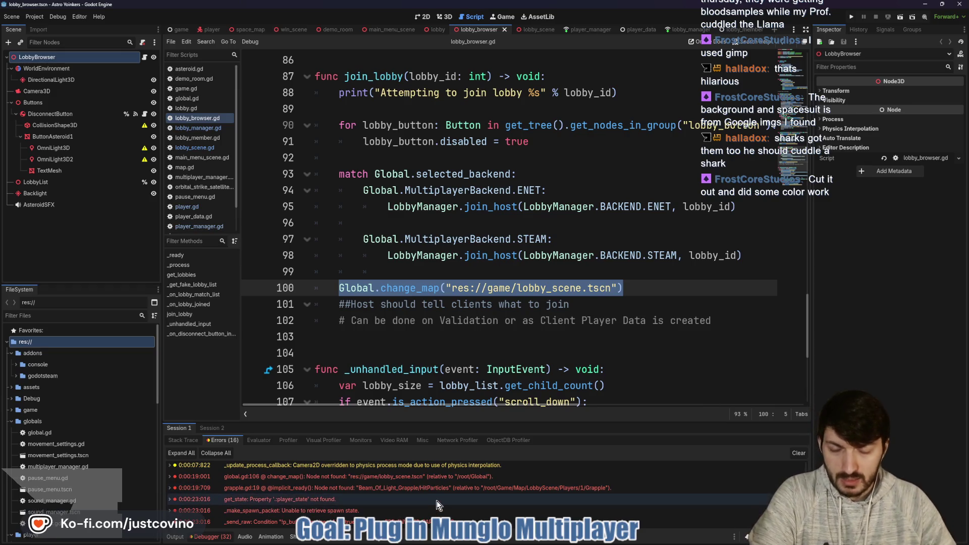
{"action": "left_click", "coordinate": [351, 503]}
{"action": "left_click", "coordinate": [351, 507]}
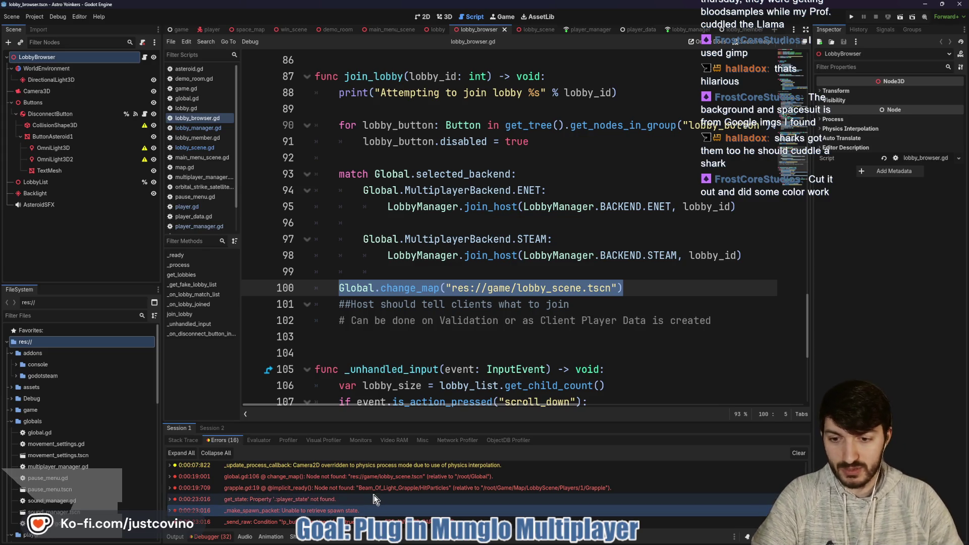
{"action": "left_click", "coordinate": [797, 453]}
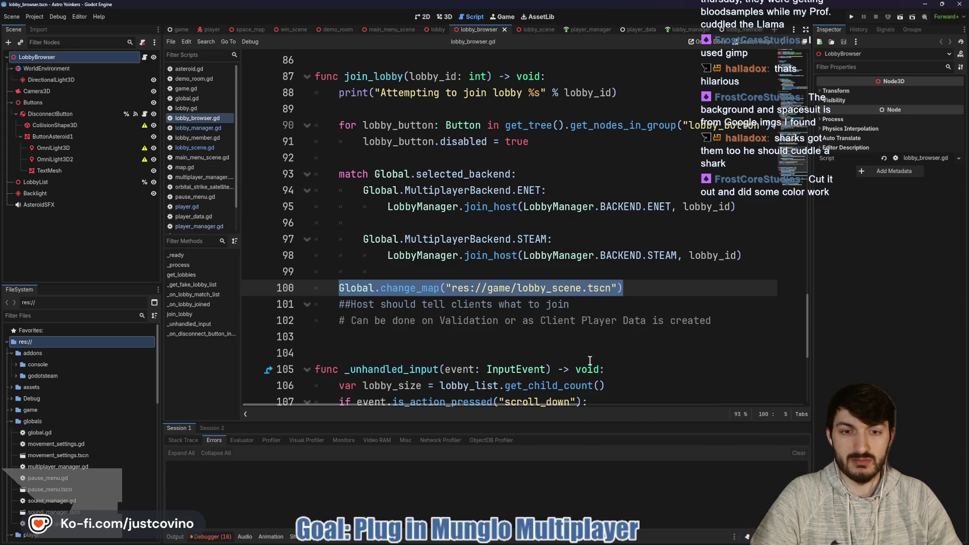
{"action": "left_click", "coordinate": [589, 337]}
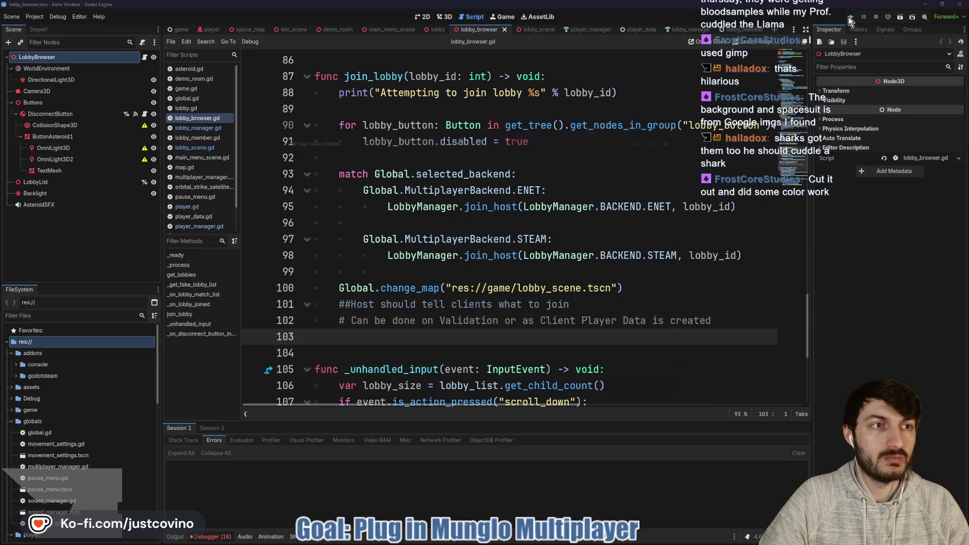
Run two game instances, host a private lobby in one, and join Fake Lobby 89 from the other
{"action": "left_click", "coordinate": [851, 17]}
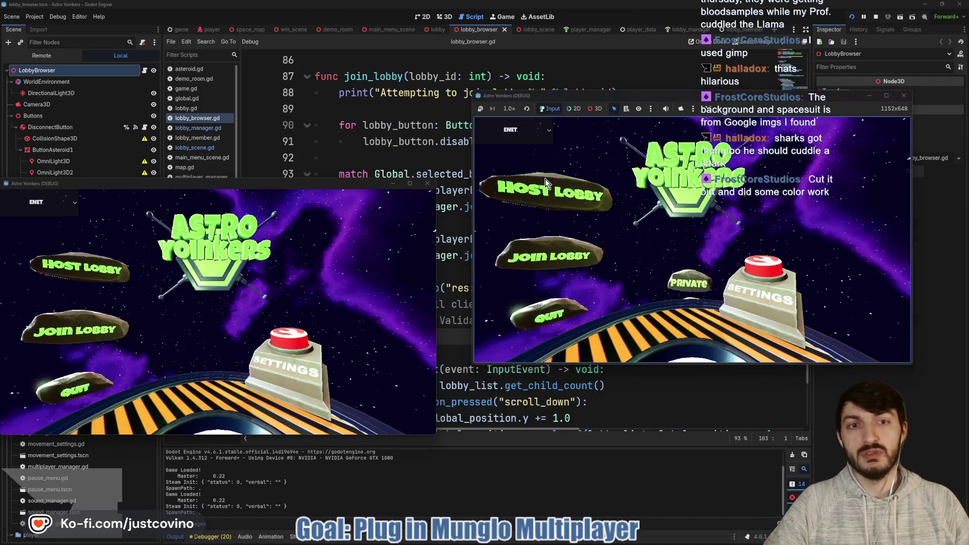
{"action": "left_click", "coordinate": [545, 178]}
{"action": "left_click", "coordinate": [686, 199]}
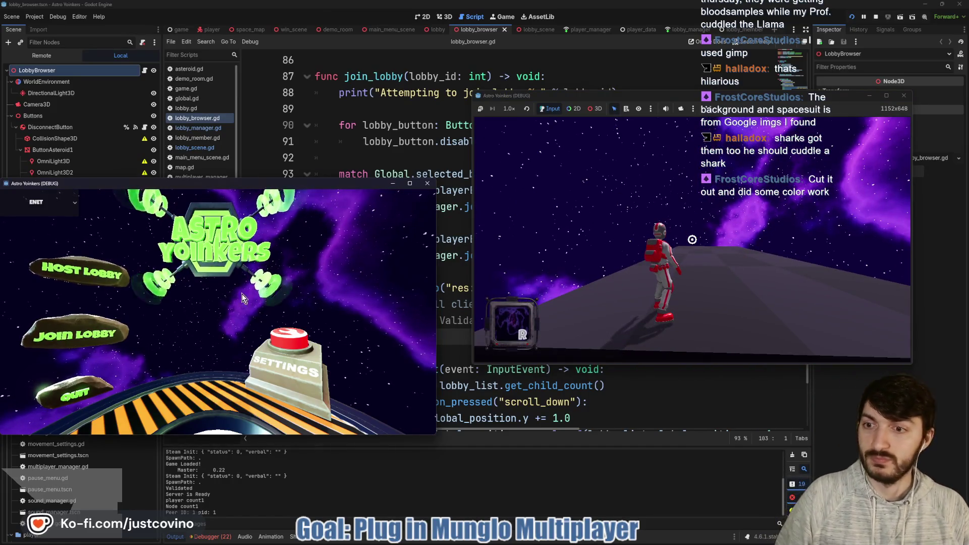
{"action": "left_click", "coordinate": [72, 328]}
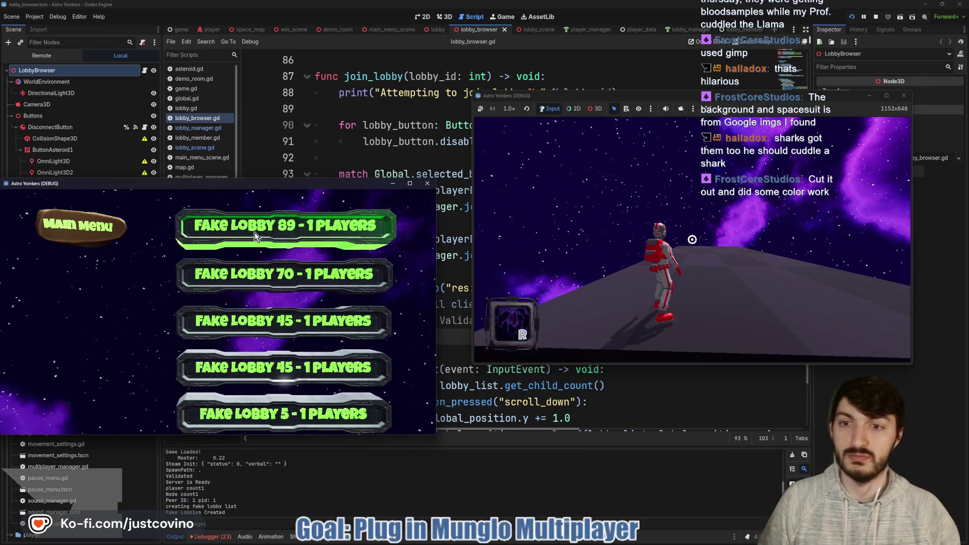
{"action": "left_click", "coordinate": [254, 232]}
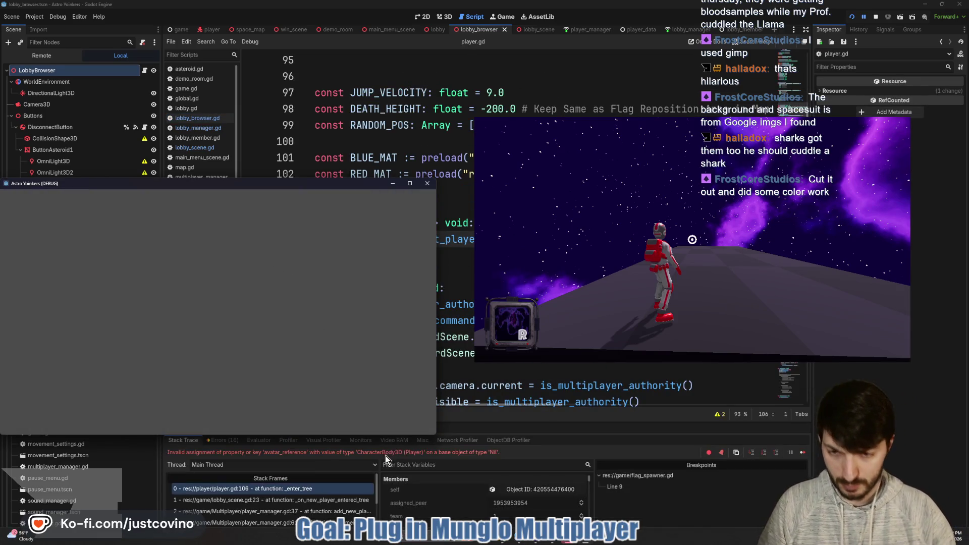
Trace the avatar_reference error up the stack to lobby_scene.gd:23 and player_manager.gd:37
{"action": "left_click", "coordinate": [386, 460]}
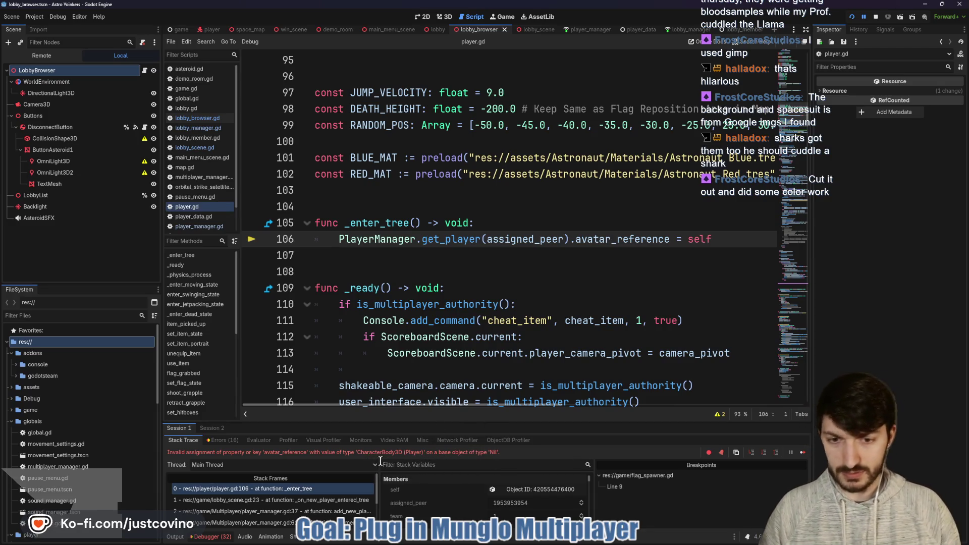
{"action": "left_click", "coordinate": [175, 537]}
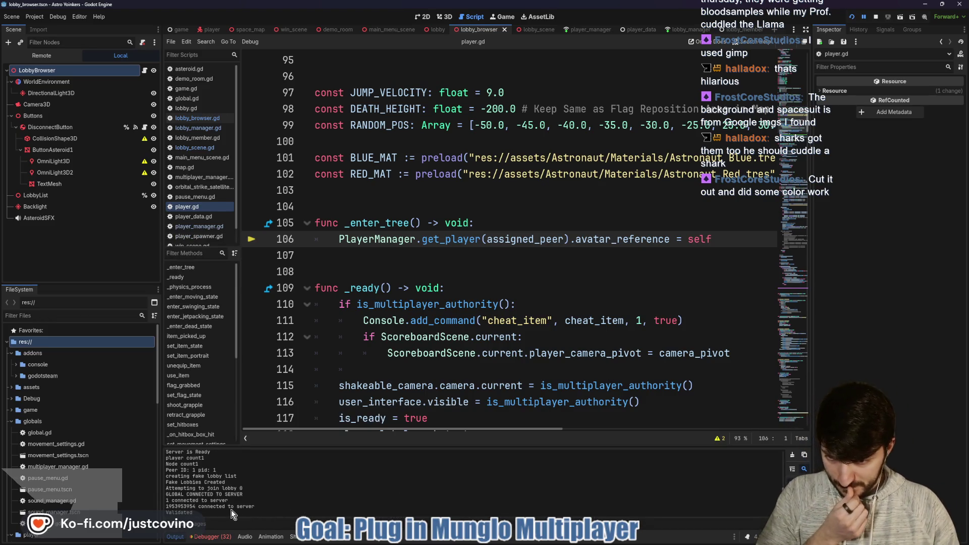
{"action": "left_click", "coordinate": [206, 537]}
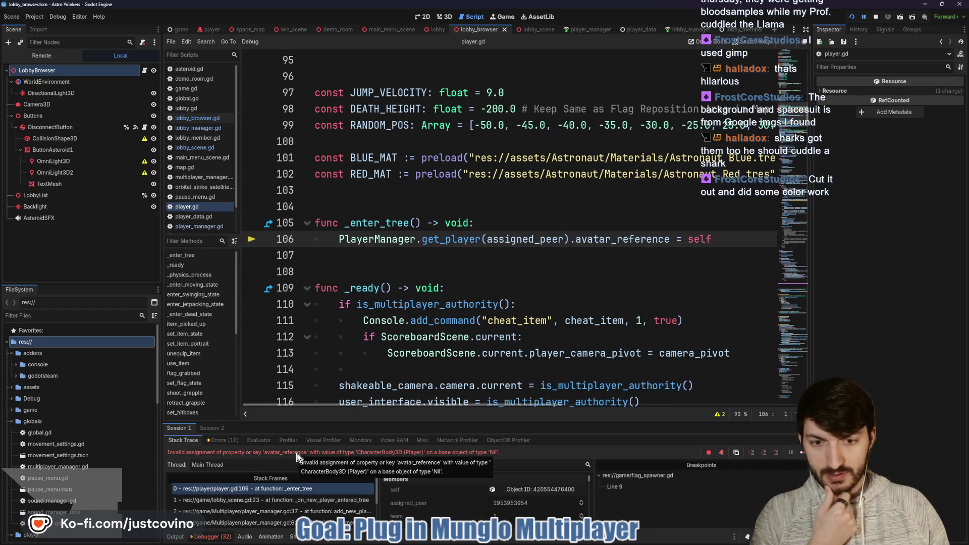
{"action": "left_click_drag", "start_coordinate": [523, 423], "coordinate": [523, 292]}
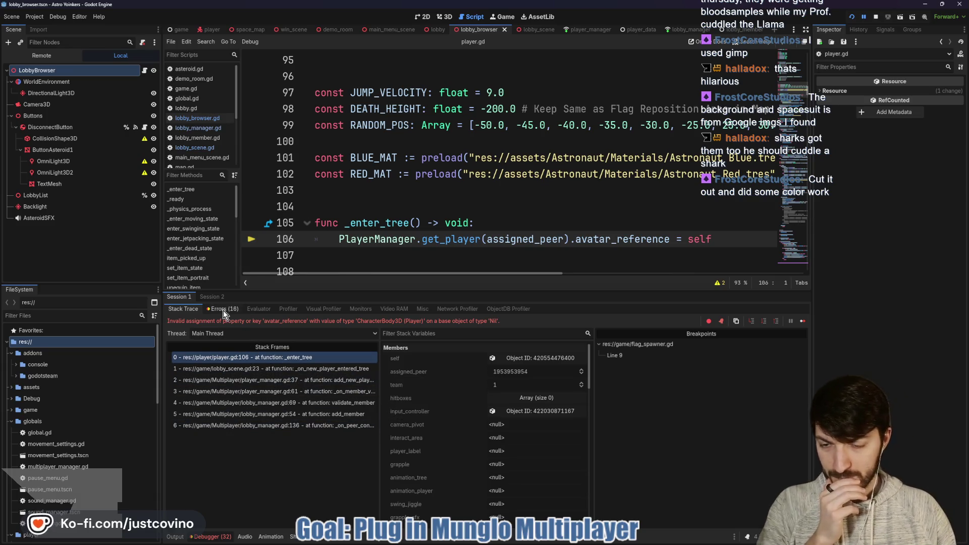
{"action": "left_click", "coordinate": [250, 373]}
{"action": "scroll", "coordinate": [512, 241], "scroll_direction": "down", "scroll_amount": 4}
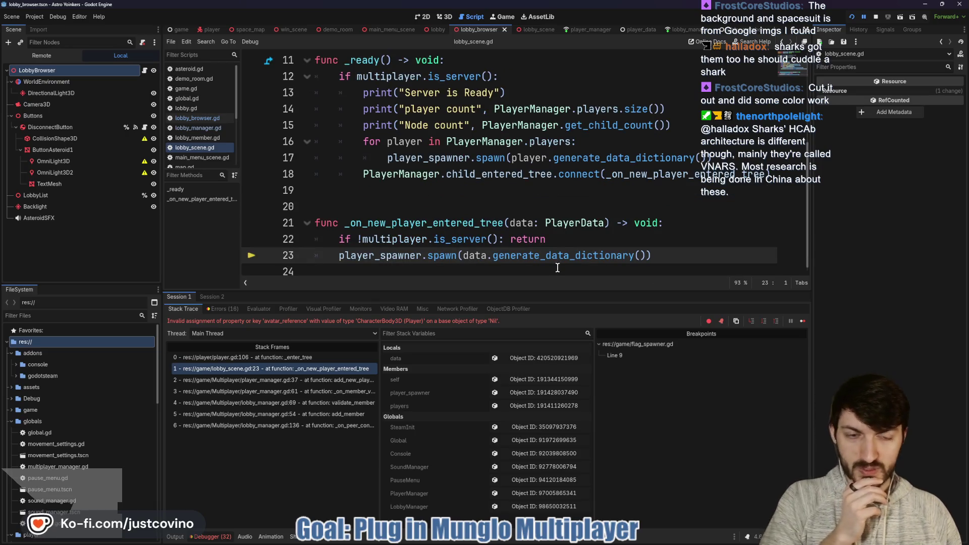
{"action": "left_click", "coordinate": [290, 381]}
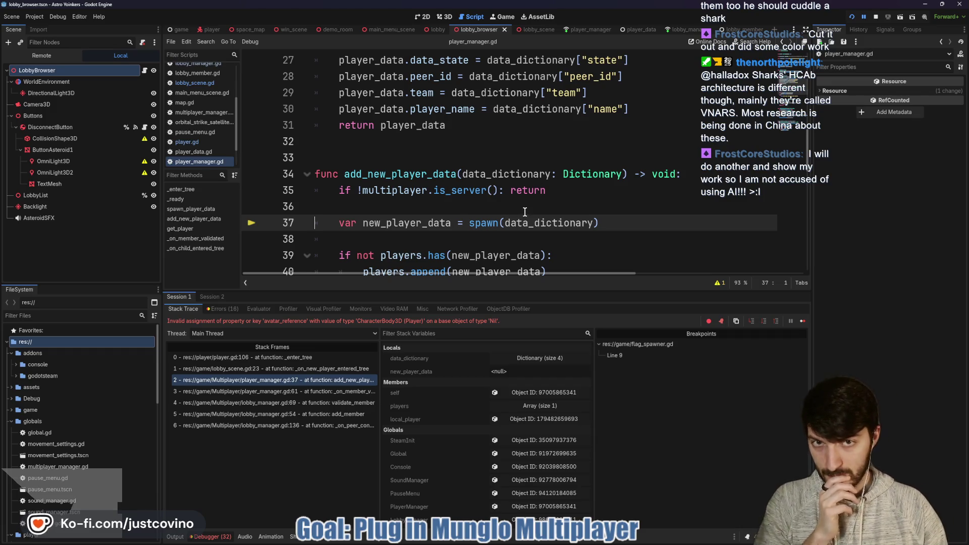
Stop the debug session and inspect the avatar_reference variable in player_data.gd
{"action": "left_click", "coordinate": [876, 7]}
{"action": "left_click", "coordinate": [487, 205]}
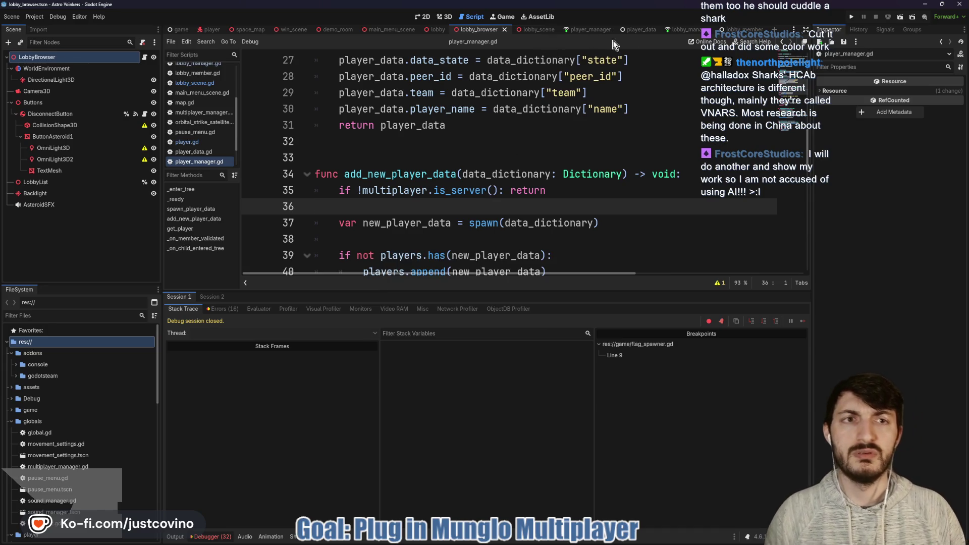
{"action": "left_click", "coordinate": [640, 30]}
{"action": "scroll", "coordinate": [420, 242], "scroll_direction": "up", "scroll_amount": 8}
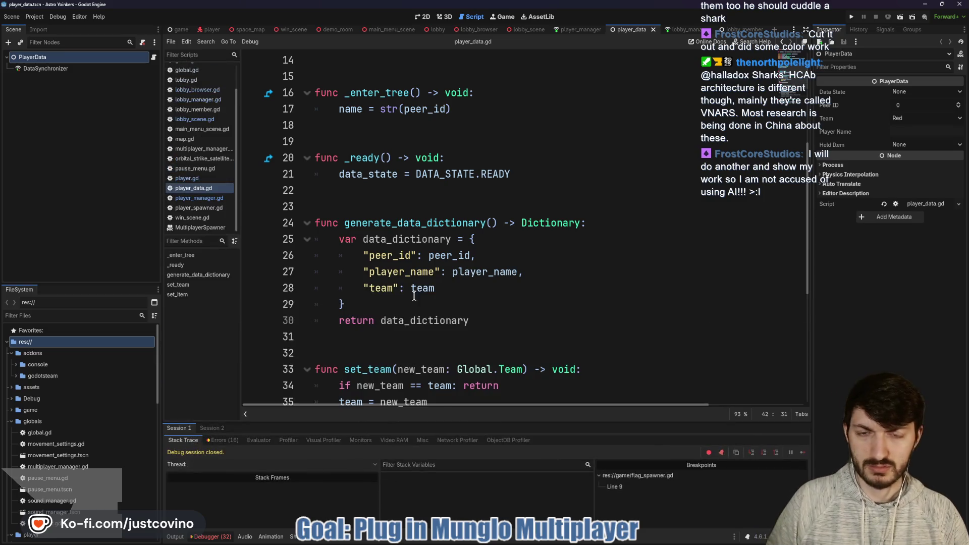
{"action": "scroll", "coordinate": [414, 296], "scroll_direction": "up", "scroll_amount": 5}
{"action": "double_click", "coordinate": [388, 222]}
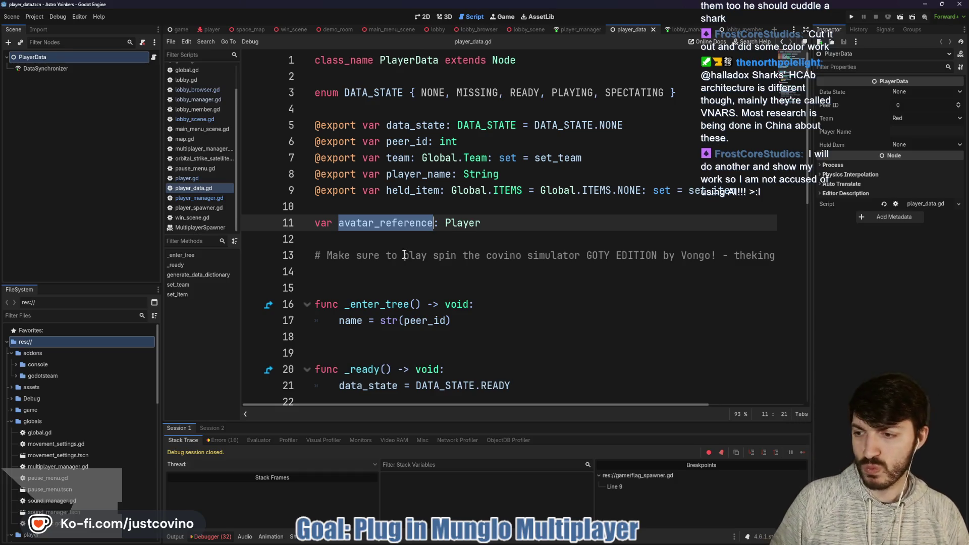
{"action": "left_click", "coordinate": [468, 200]}
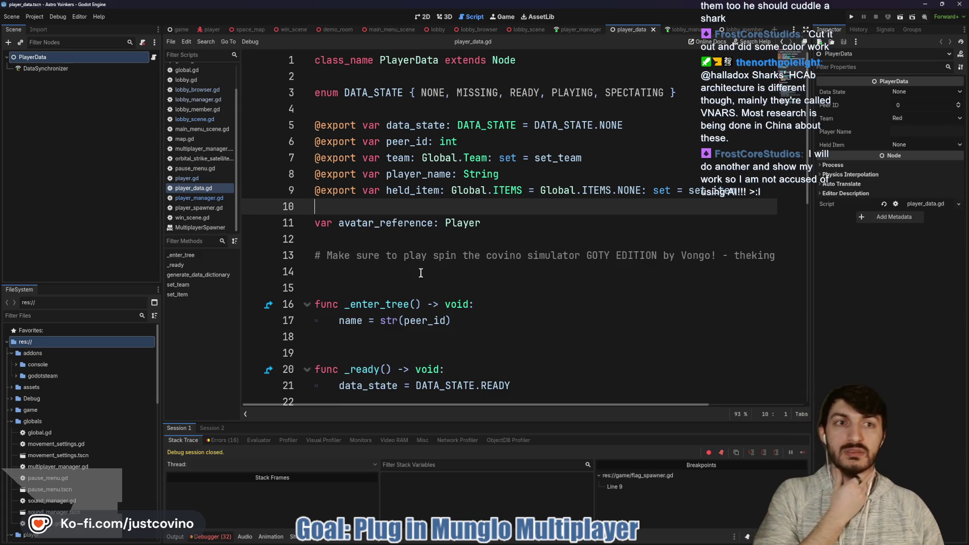
{"action": "scroll", "coordinate": [421, 273], "scroll_direction": "down", "scroll_amount": 3}
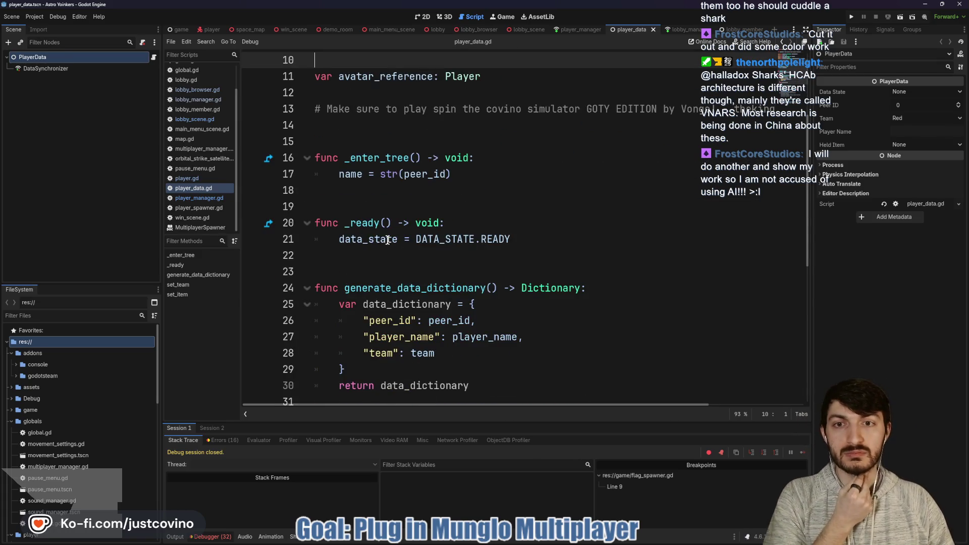
{"action": "scroll", "coordinate": [388, 243], "scroll_direction": "up", "scroll_amount": 1}
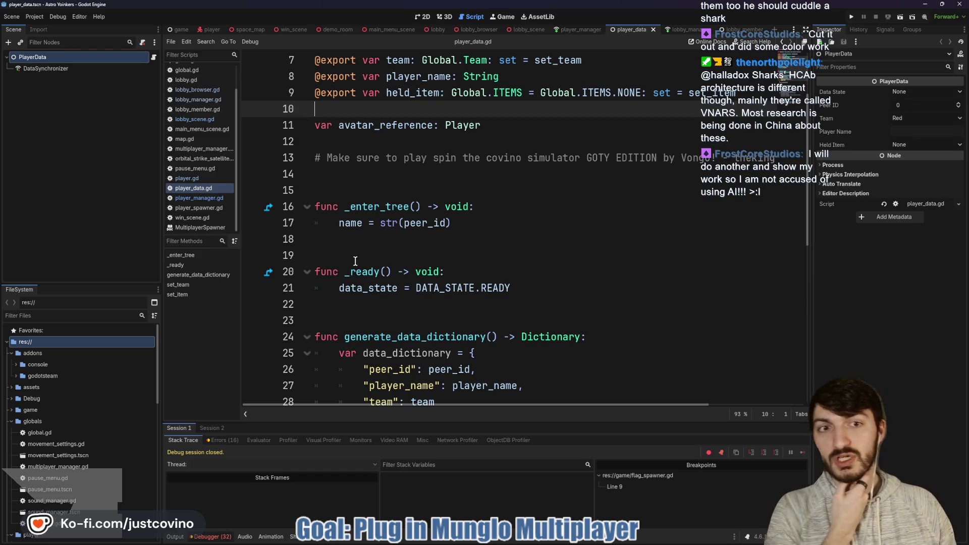
Review player_manager.gd from top to bottom
{"action": "left_click", "coordinate": [569, 32]}
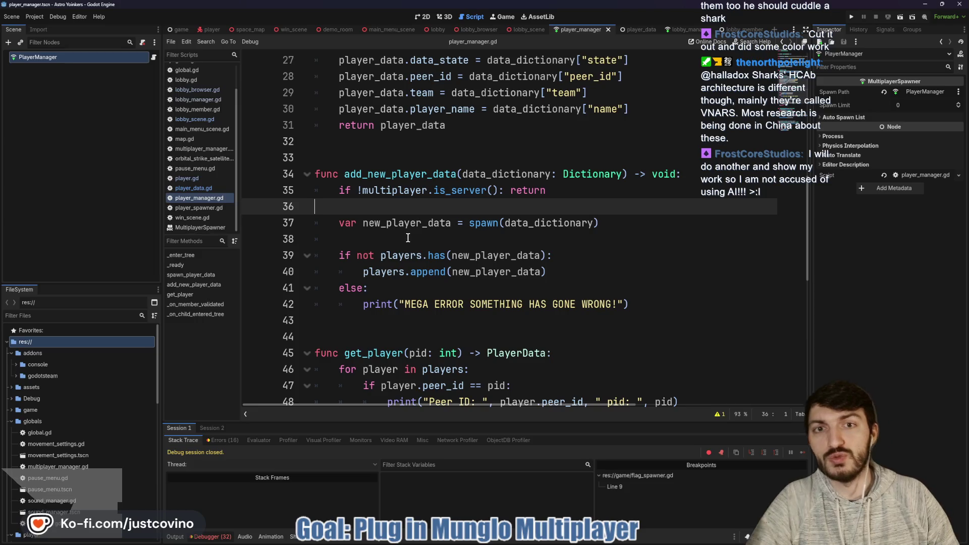
{"action": "scroll", "coordinate": [427, 230], "scroll_direction": "up", "scroll_amount": 2}
{"action": "scroll", "coordinate": [424, 242], "scroll_direction": "up", "scroll_amount": 1}
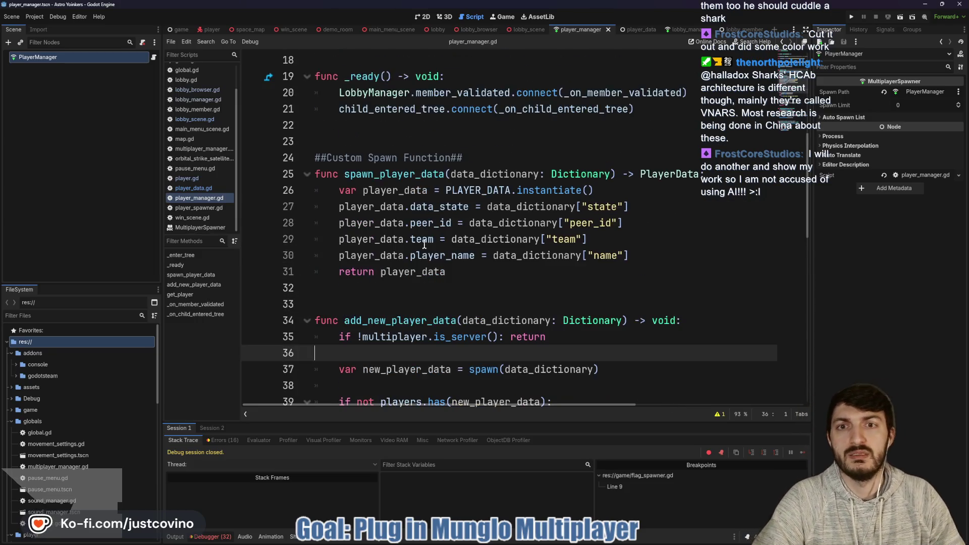
{"action": "scroll", "coordinate": [419, 251], "scroll_direction": "up", "scroll_amount": 1}
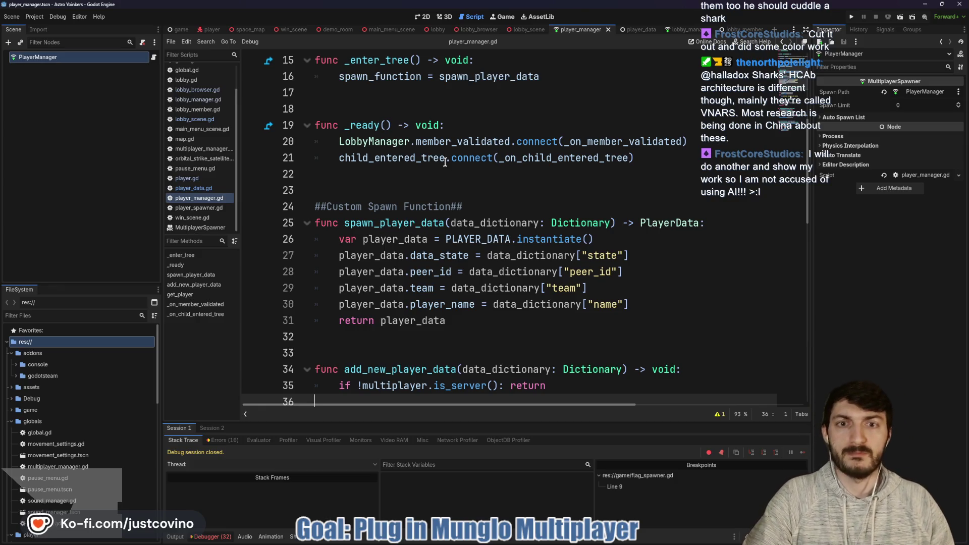
{"action": "scroll", "coordinate": [432, 177], "scroll_direction": "down", "scroll_amount": 1}
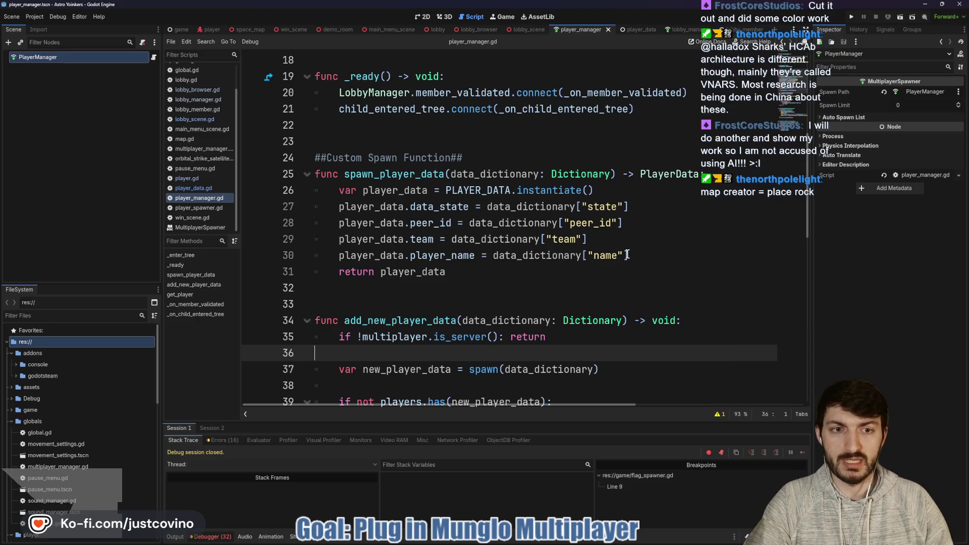
{"action": "scroll", "coordinate": [550, 235], "scroll_direction": "down", "scroll_amount": 2}
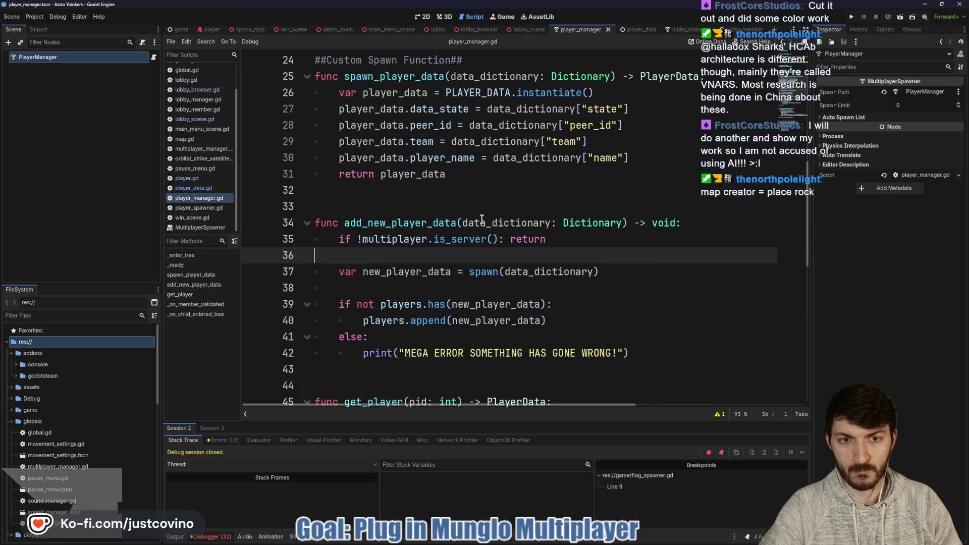
{"action": "scroll", "coordinate": [482, 218], "scroll_direction": "down", "scroll_amount": 2}
{"action": "scroll", "coordinate": [469, 226], "scroll_direction": "down", "scroll_amount": 1}
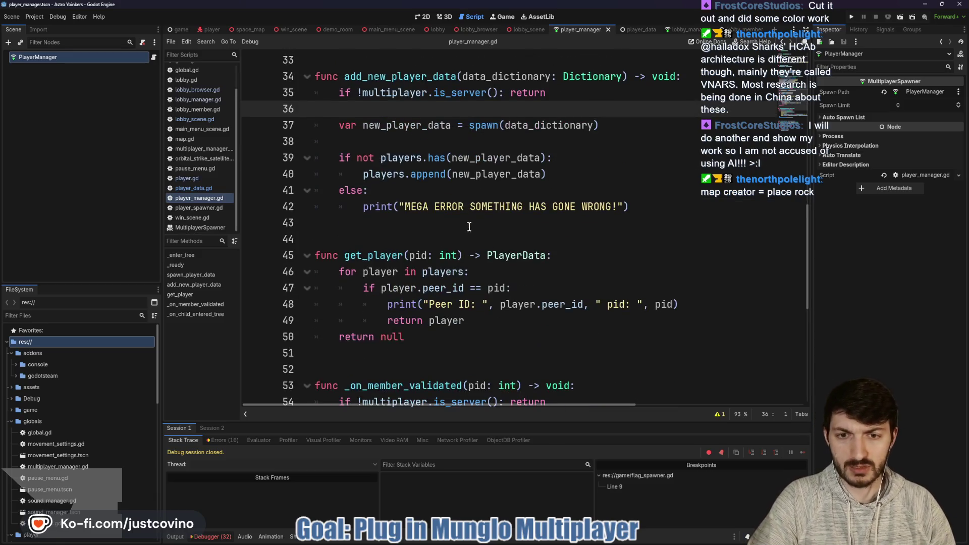
{"action": "scroll", "coordinate": [441, 217], "scroll_direction": "down", "scroll_amount": 1}
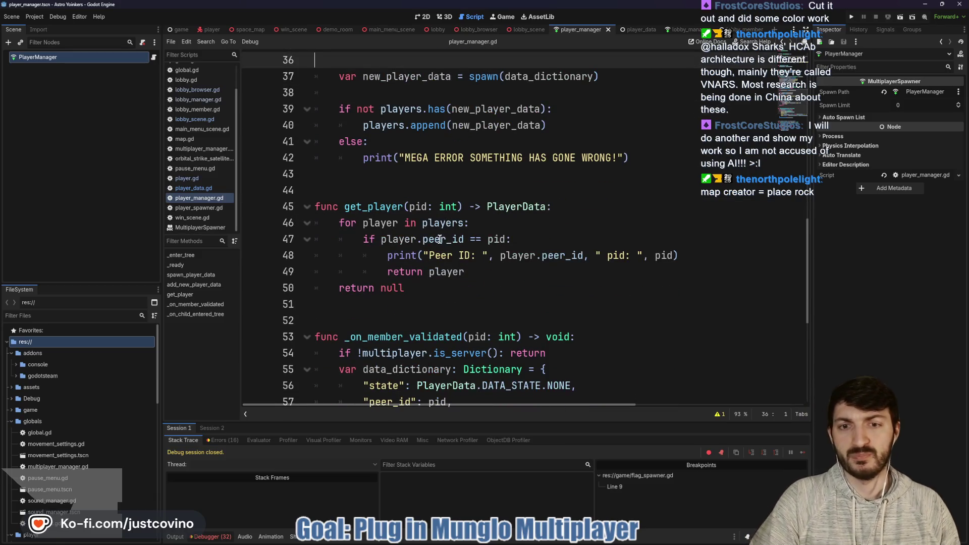
{"action": "scroll", "coordinate": [437, 243], "scroll_direction": "down", "scroll_amount": 1}
{"action": "scroll", "coordinate": [421, 252], "scroll_direction": "down", "scroll_amount": 1}
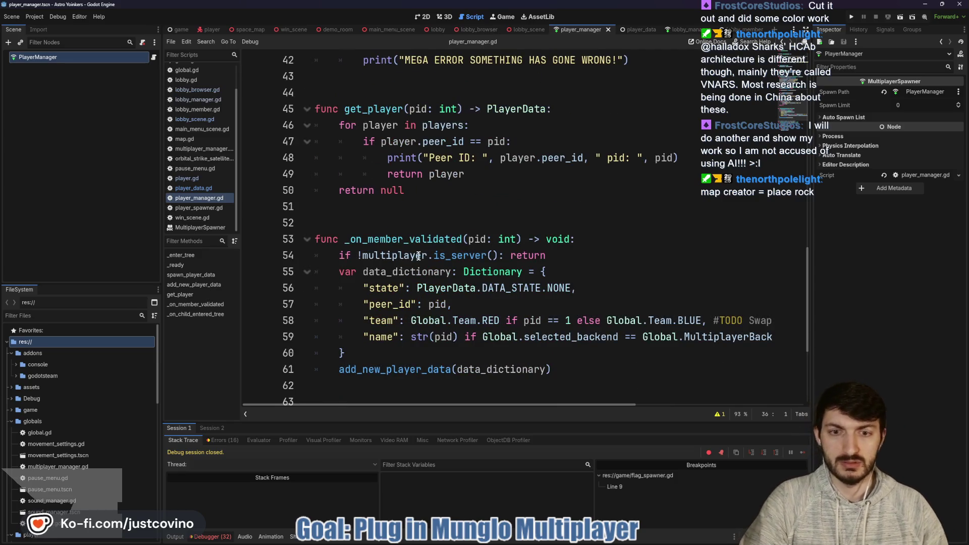
{"action": "scroll", "coordinate": [418, 256], "scroll_direction": "down", "scroll_amount": 2}
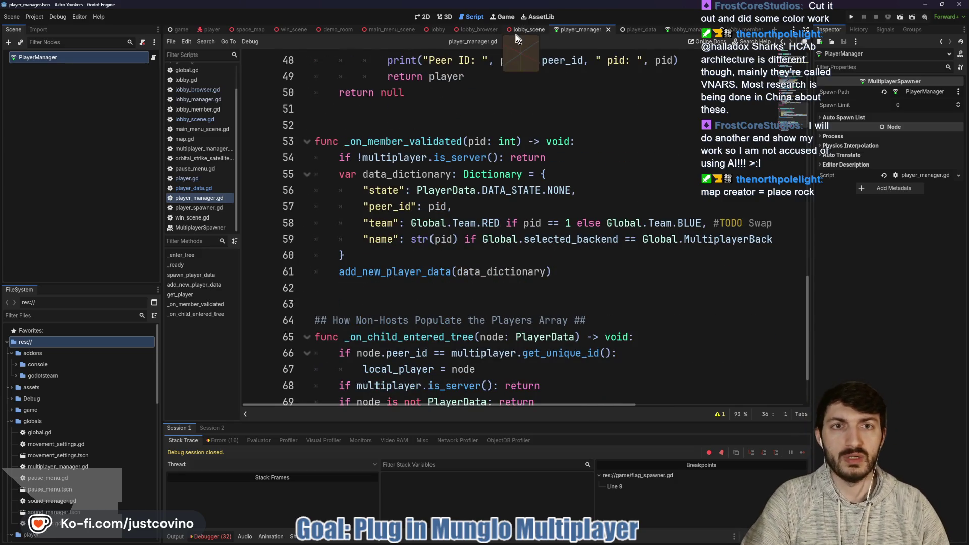
{"action": "left_click", "coordinate": [516, 33]}
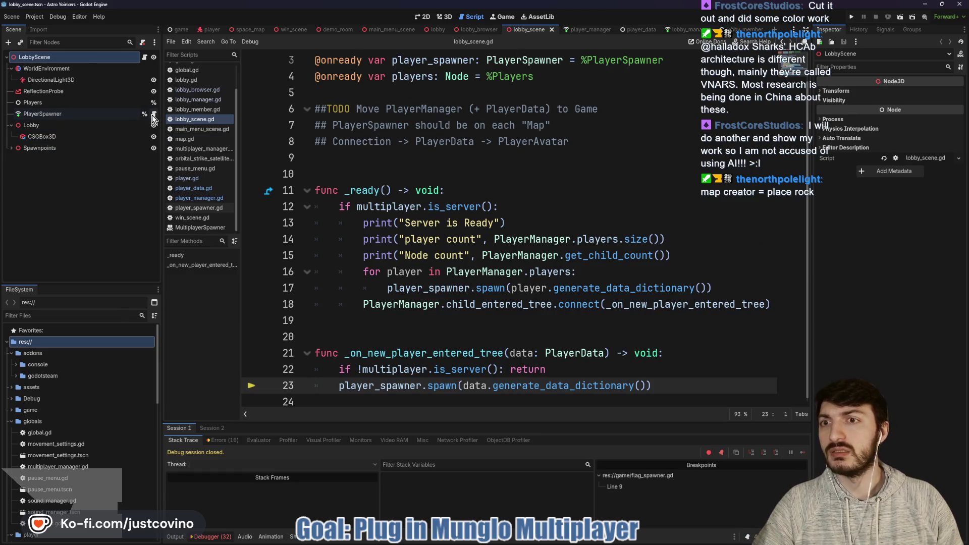
Check the PlayerSpawner script, then place the caret on blank line 9 of lobby_scene.gd below the TODO notes
{"action": "left_click", "coordinate": [153, 114]}
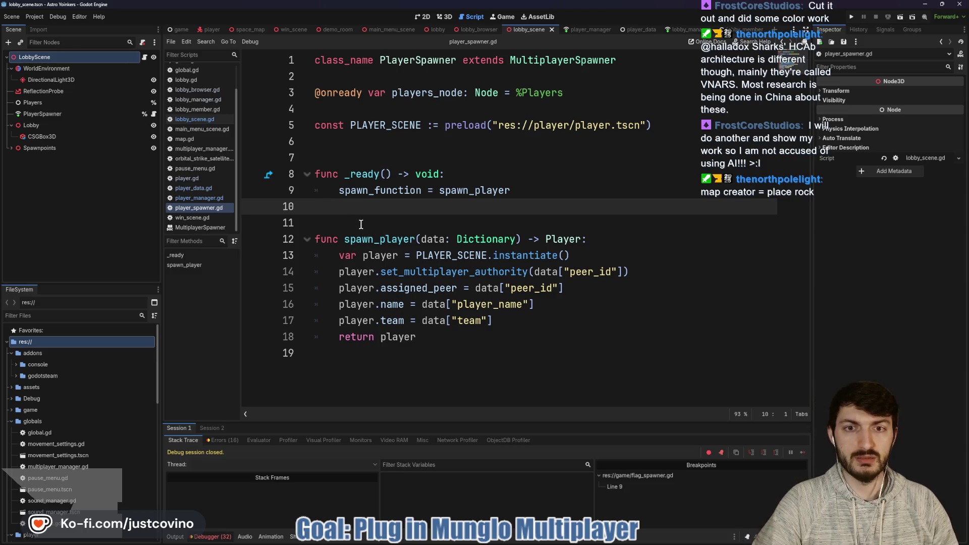
{"action": "left_click", "coordinate": [144, 59]}
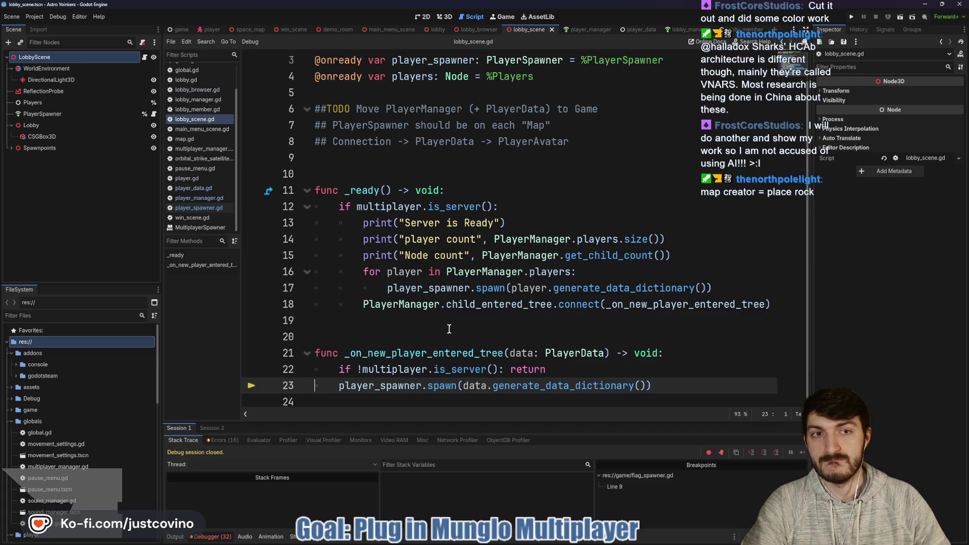
{"action": "mouse_move", "coordinate": [464, 311]}
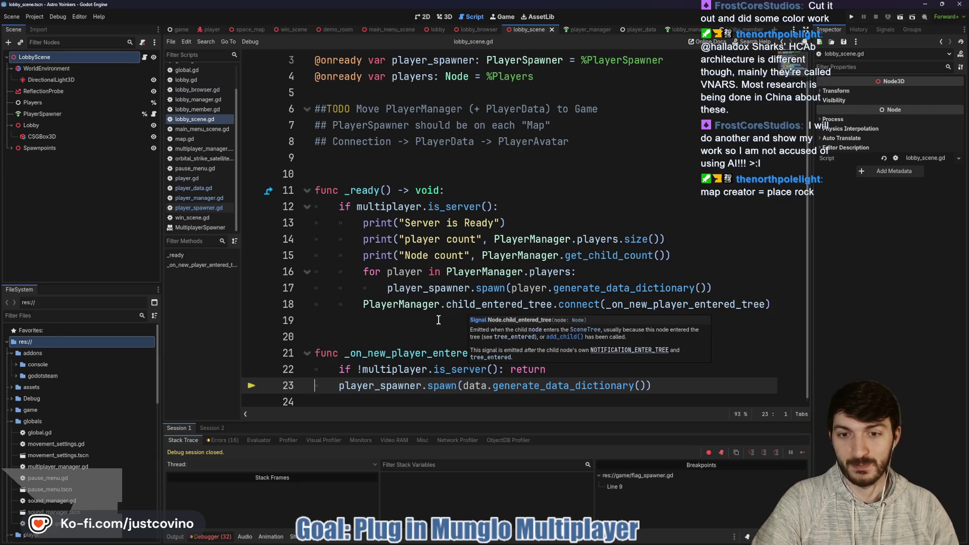
{"action": "left_click", "coordinate": [439, 320]}
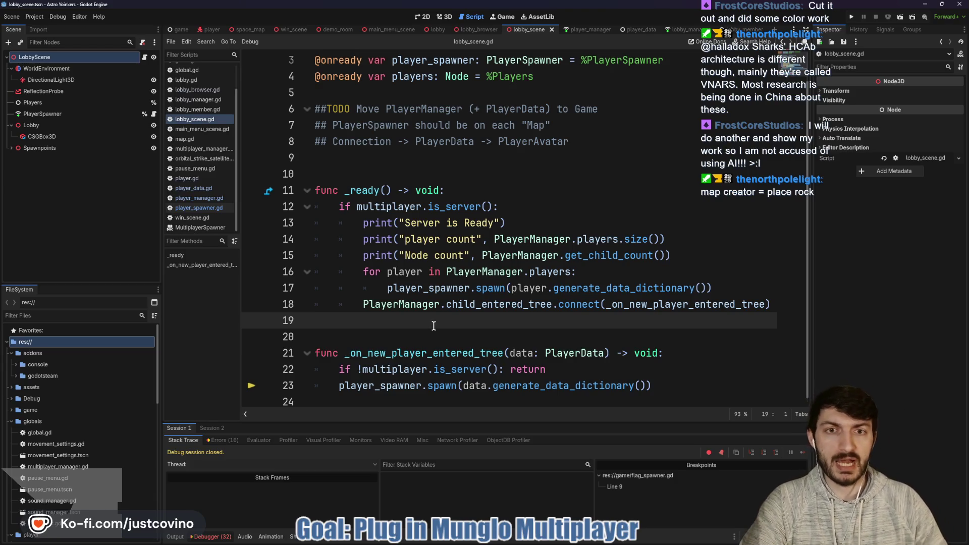
{"action": "left_click_drag", "start_coordinate": [358, 166], "coordinate": [314, 142]}
{"action": "left_click", "coordinate": [313, 156]}
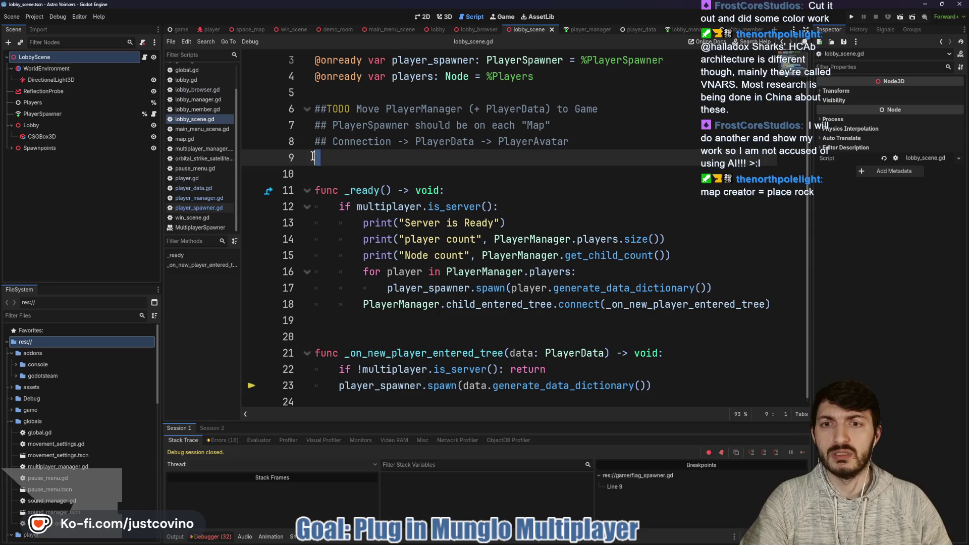
Delete the extra blank line above _ready, save, and glance at the PlayerSpawner script
{"action": "key", "text": "Delete"}
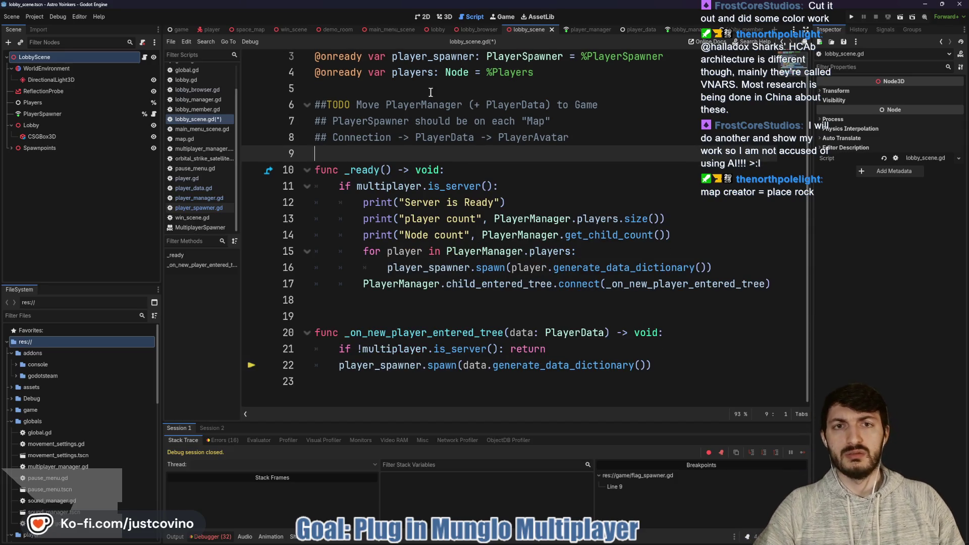
{"action": "key", "text": "ctrl+s"}
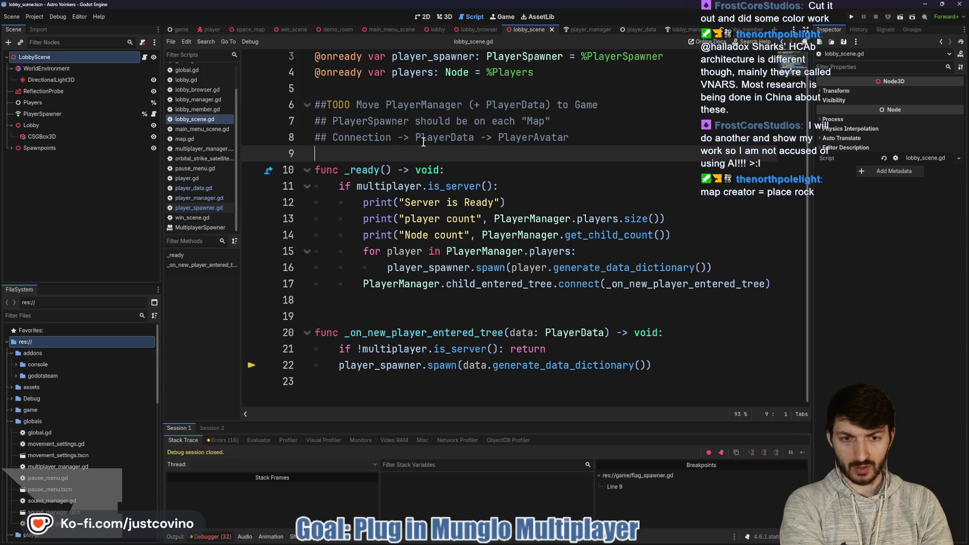
{"action": "left_click", "coordinate": [74, 116]}
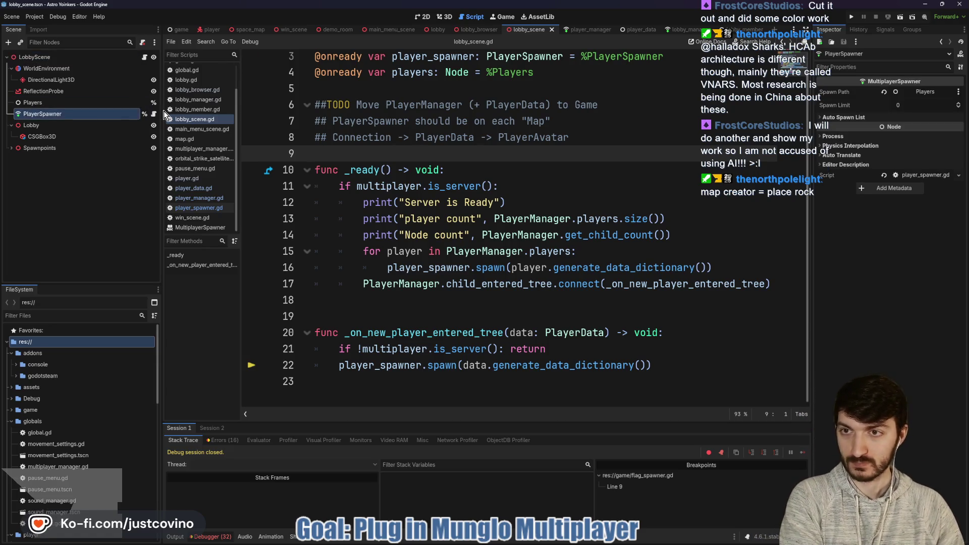
{"action": "left_click", "coordinate": [153, 114]}
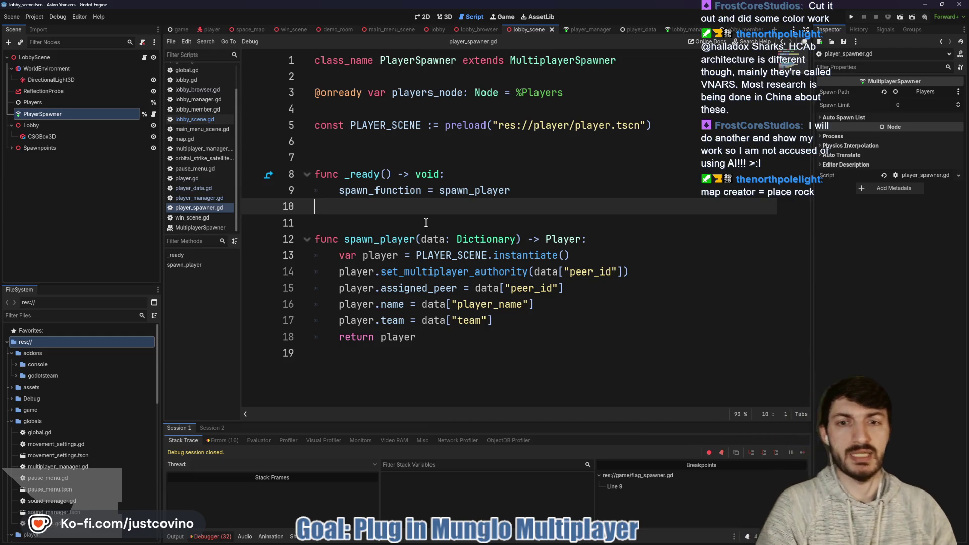
{"action": "left_click", "coordinate": [144, 57]}
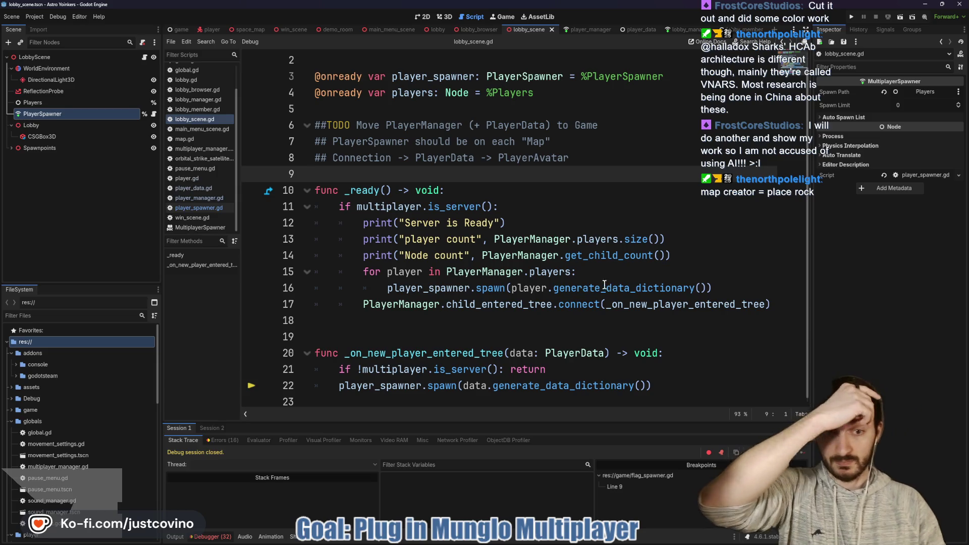
Remove the three debug print lines from _ready, save lobby_scene.gd, and jump to PlayerManager
{"action": "double_click", "coordinate": [530, 289]}
{"action": "mouse_move", "coordinate": [685, 254]}
{"action": "left_mouse_down"}
{"action": "mouse_move", "coordinate": [361, 239]}
{"action": "mouse_move", "coordinate": [308, 226]}
{"action": "left_mouse_up"}
{"action": "key", "text": "BackSpace"}
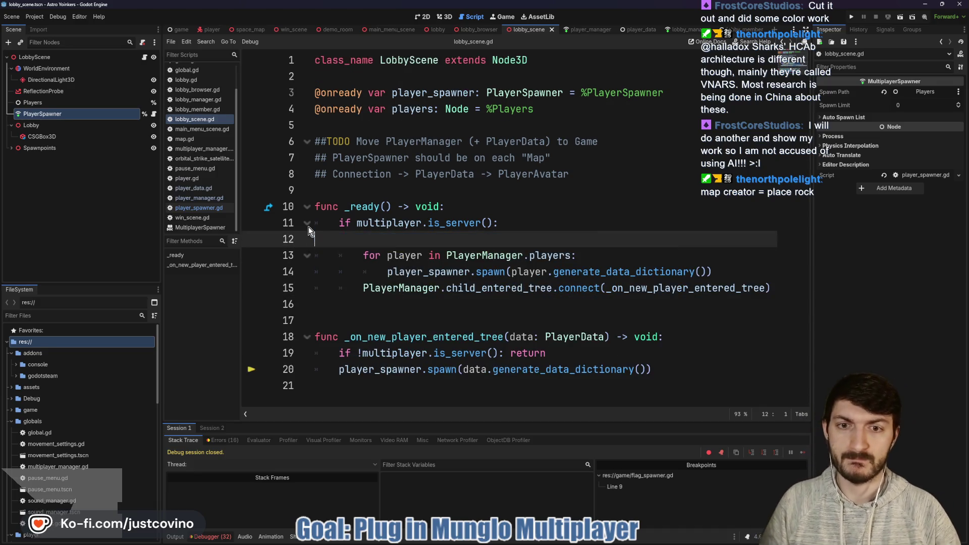
{"action": "key", "text": "BackSpace"}
{"action": "key", "text": "ctrl+s"}
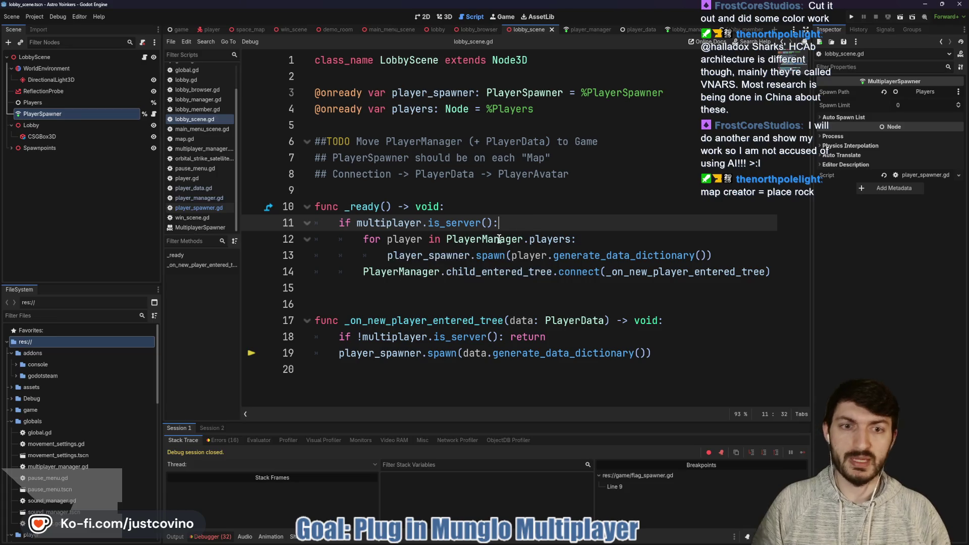
{"action": "left_click", "coordinate": [493, 240], "text": "ctrl"}
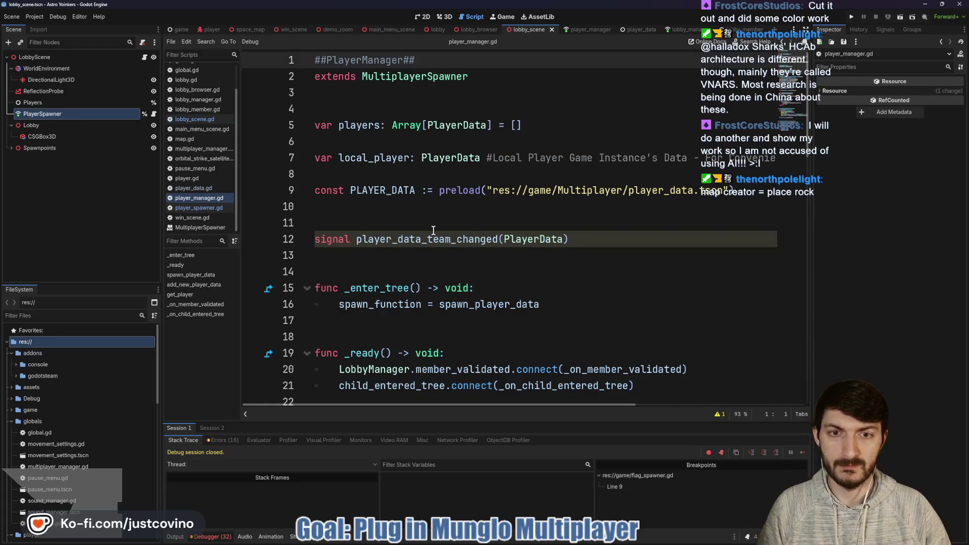
{"action": "scroll", "coordinate": [429, 223], "scroll_direction": "down", "scroll_amount": 10}
{"action": "scroll", "coordinate": [433, 230], "scroll_direction": "down", "scroll_amount": 3}
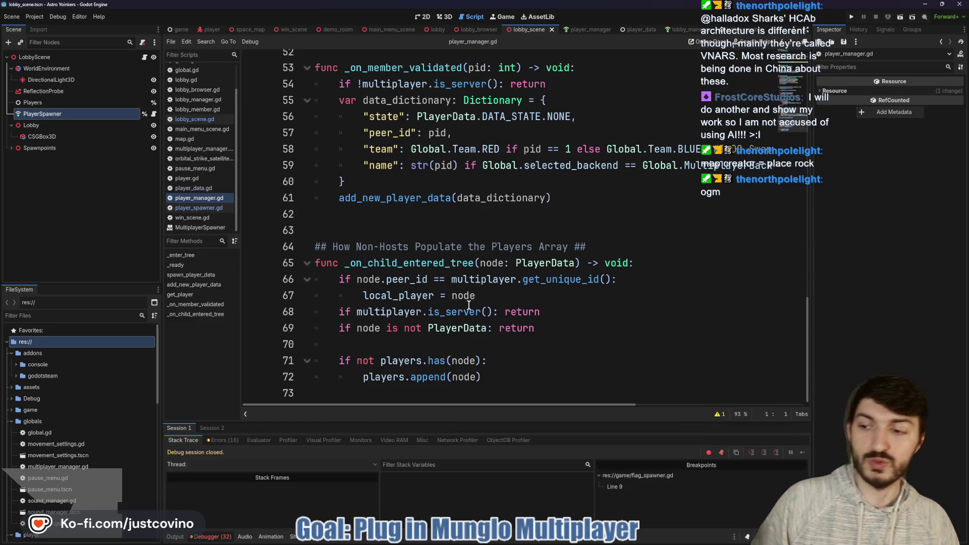
{"action": "left_click", "coordinate": [368, 230]}
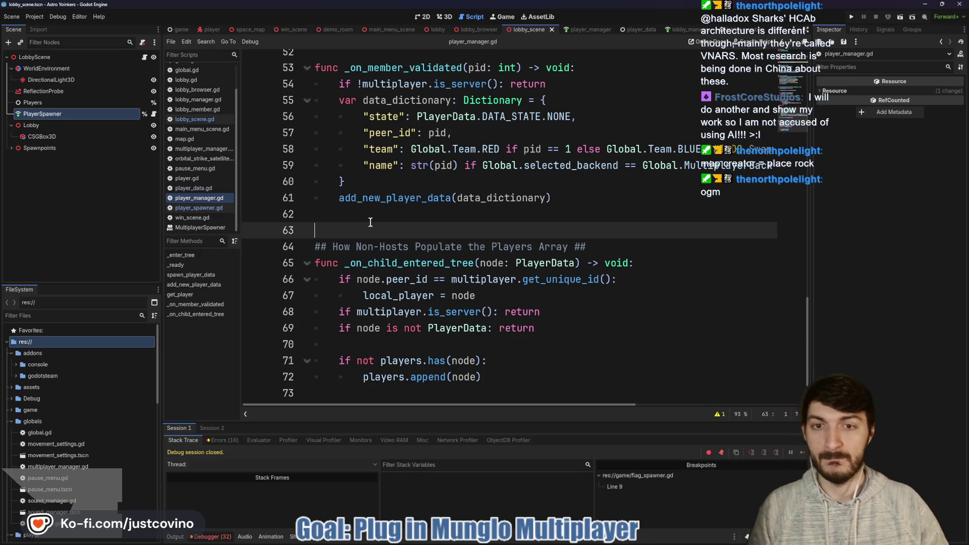
{"action": "key", "text": "ctrl+s"}
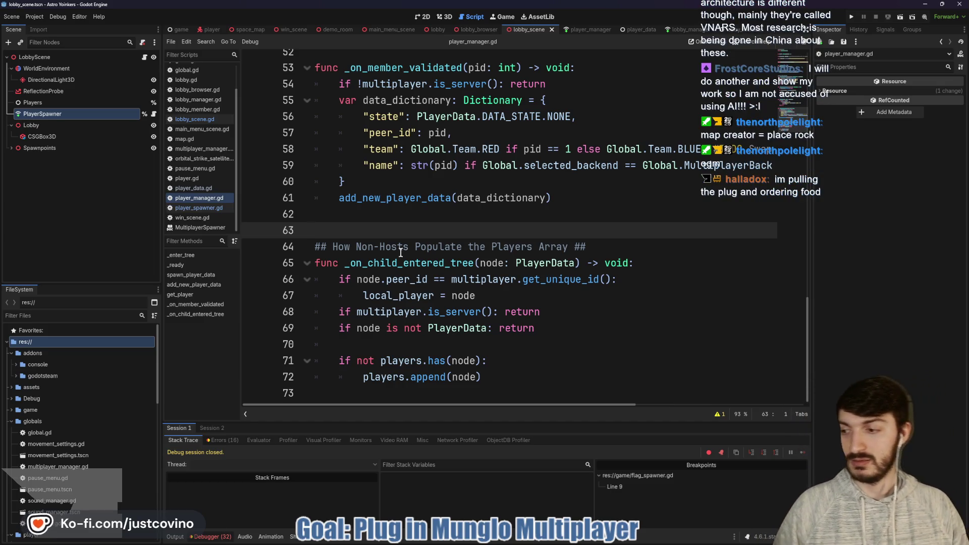
{"action": "left_click", "coordinate": [361, 218]}
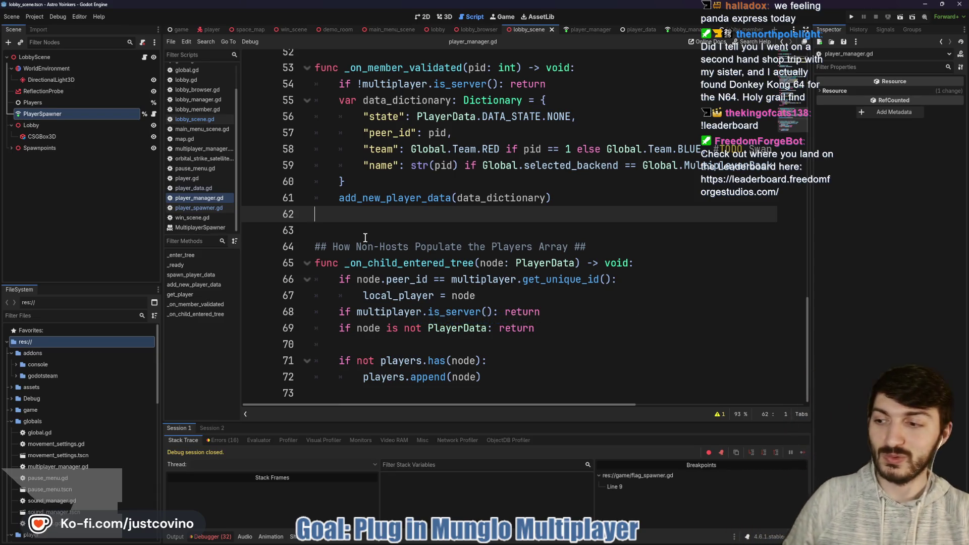
Jump from the add_new_player_data call to its definition in player_manager.gd
{"action": "left_click", "coordinate": [363, 231]}
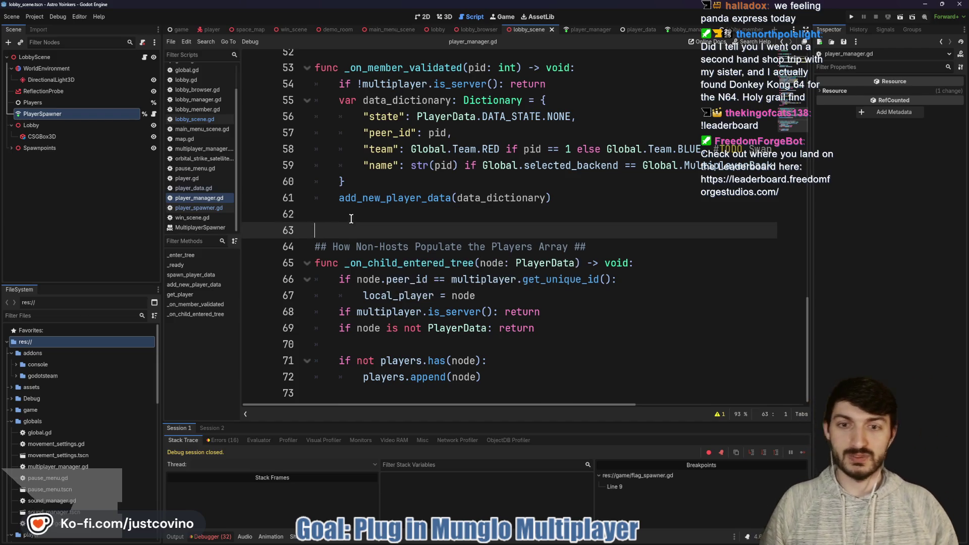
{"action": "scroll", "coordinate": [351, 219], "scroll_direction": "up", "scroll_amount": 1}
{"action": "left_click", "coordinate": [372, 265]}
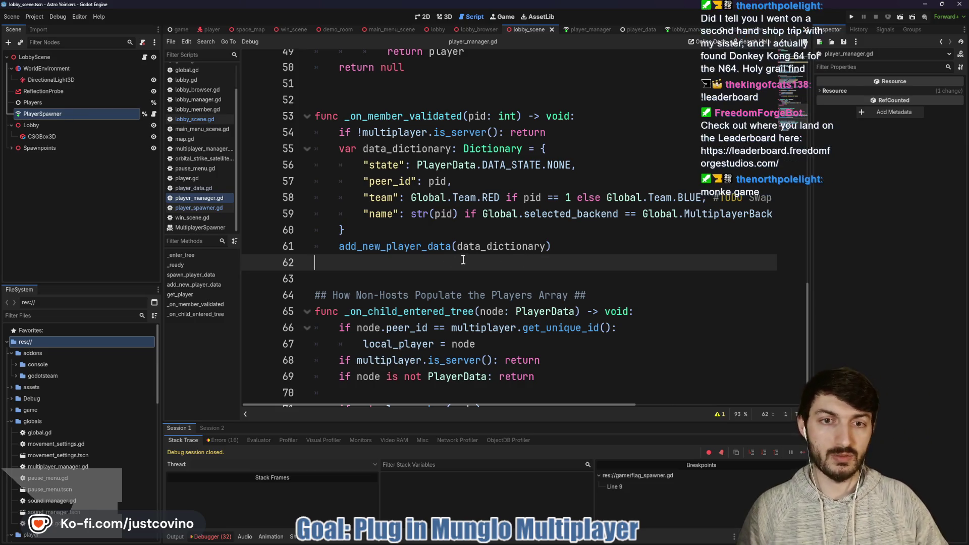
{"action": "left_click", "coordinate": [380, 246]}
{"action": "double_click", "coordinate": [380, 246]}
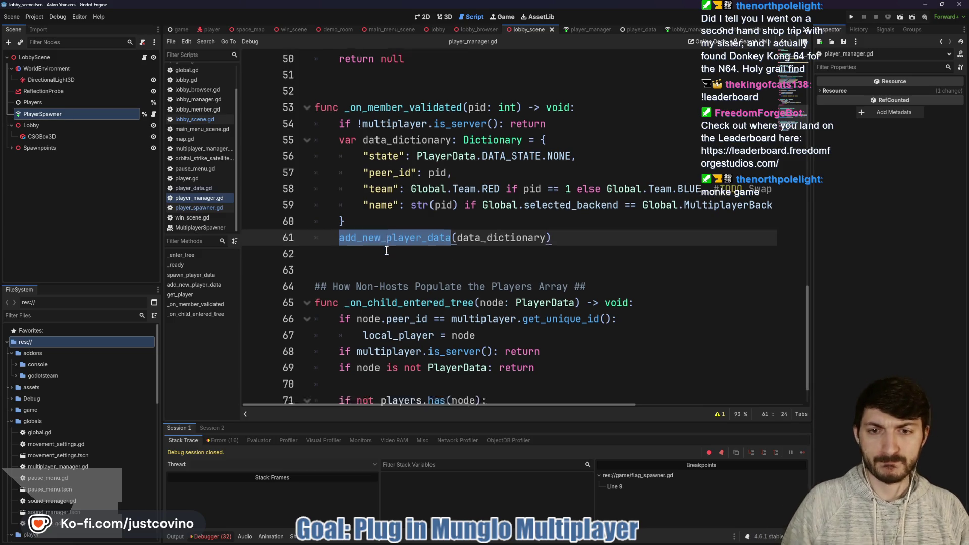
{"action": "scroll", "coordinate": [381, 250], "scroll_direction": "up", "scroll_amount": 7}
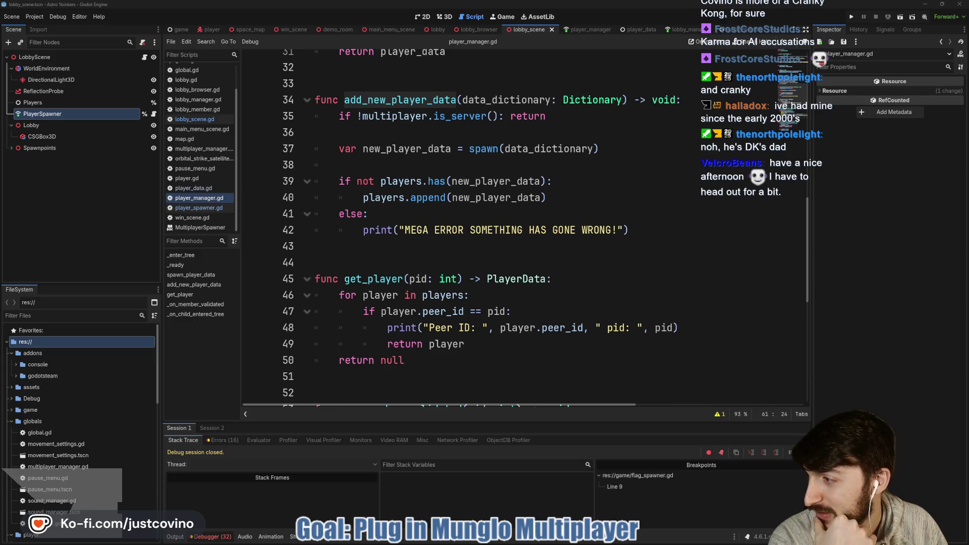
In the browser, change the image search from cranky kong to funky kong
{"action": "key", "text": "alt+Tab"}
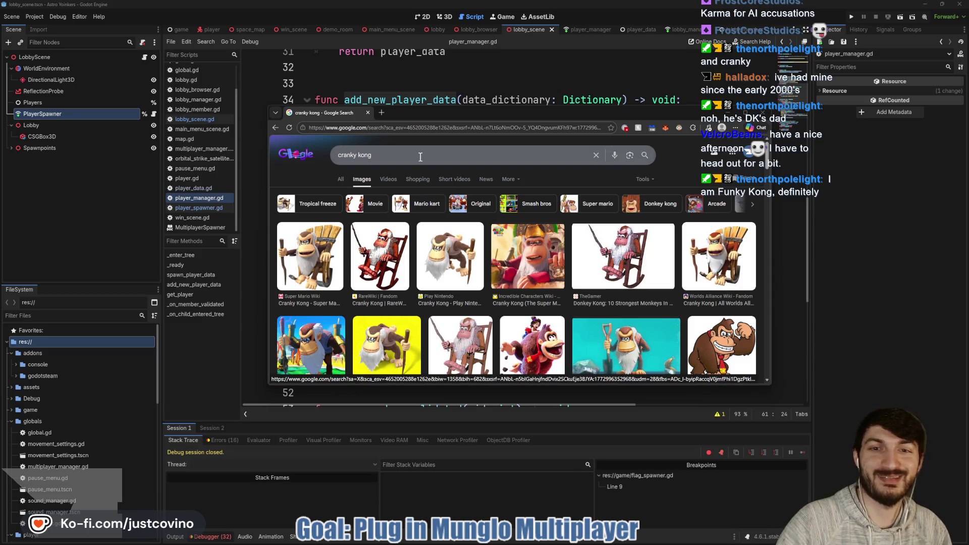
{"action": "double_click", "coordinate": [348, 155]}
{"action": "type", "text": "funky"}
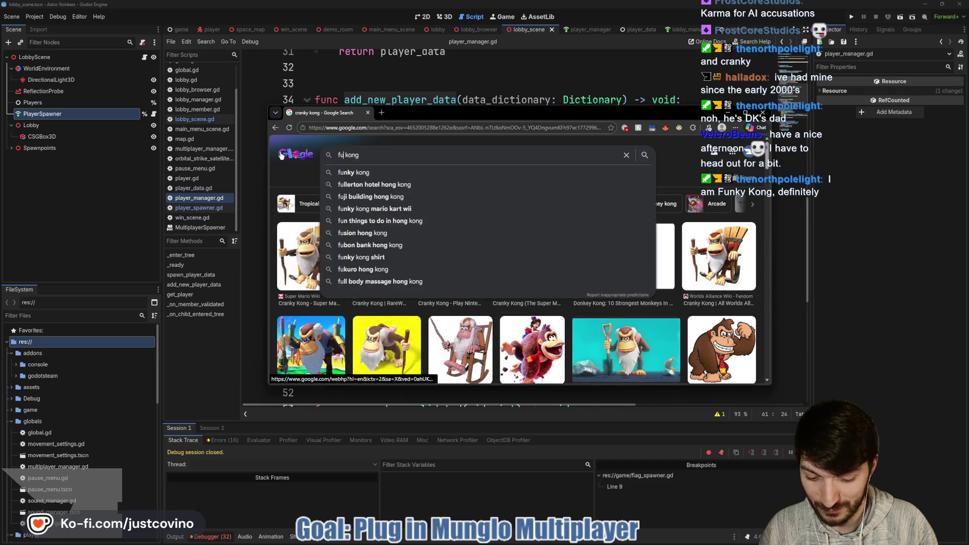
{"action": "key", "text": "Return"}
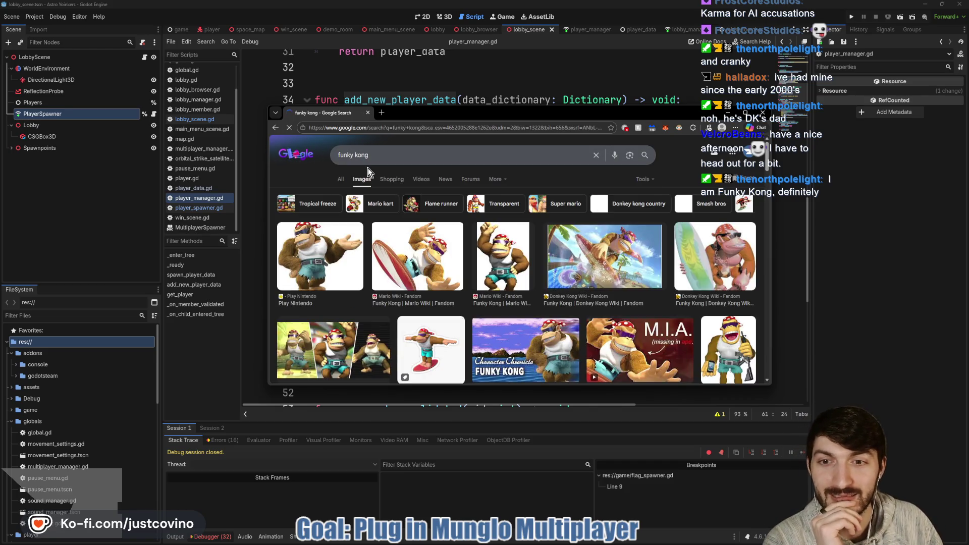